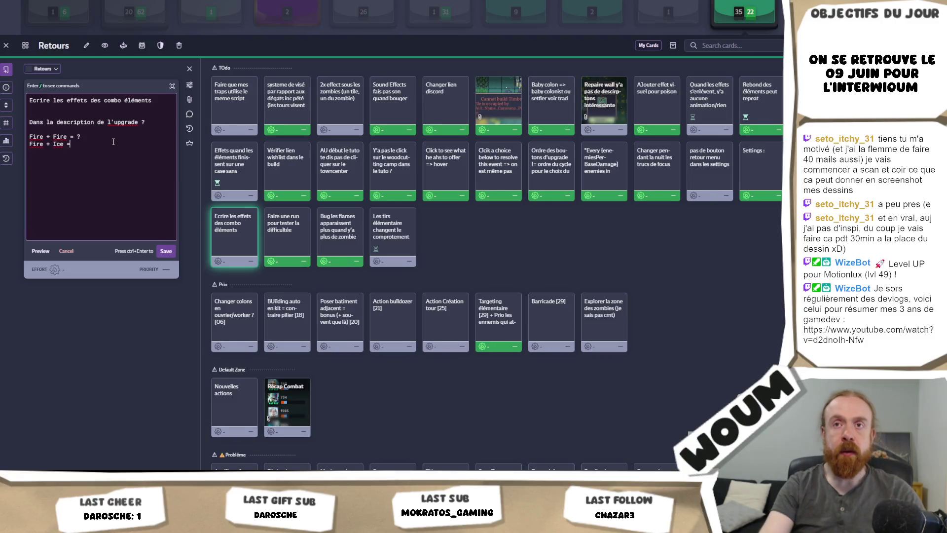
type("?")
Add a 'Fire + Poison' line and the note 'Et quand on l'a fait une fois, on a la description : Fire + Fire ='.
key("Return")
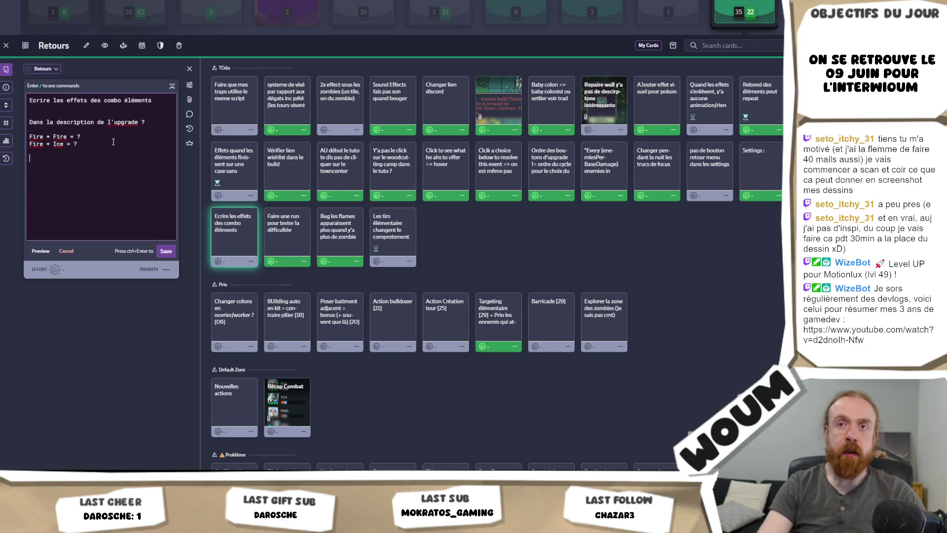
type("Fire + Poiso")
key("Return")
key("Return")
type("E")
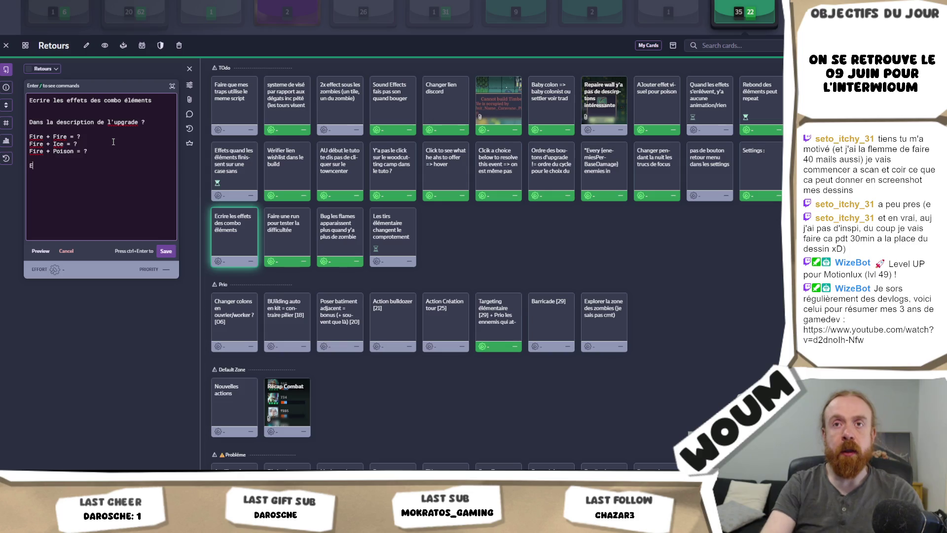
type("t quand on sait")
key("BackSpace")
type("découv")
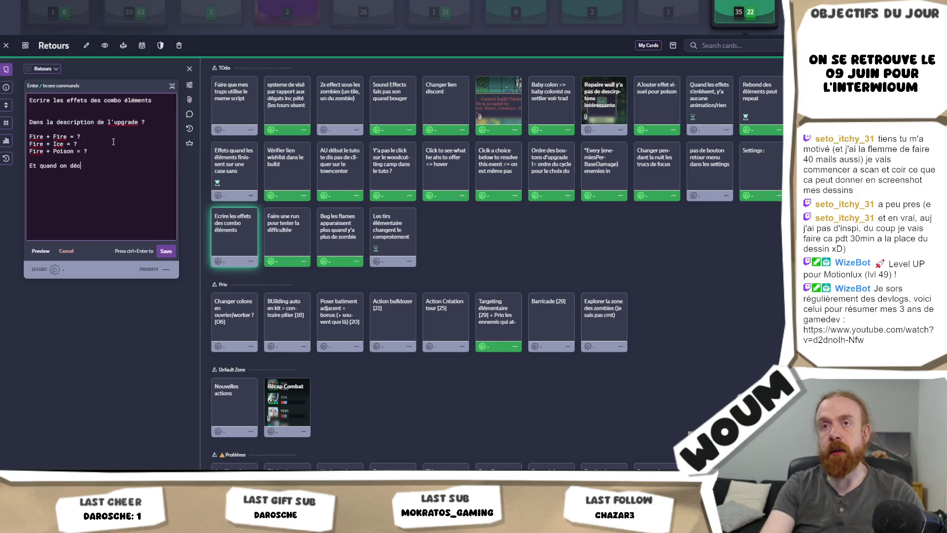
key("BackSpace")
key("BackSpace")
key("BackSpace")
type("l'a ")
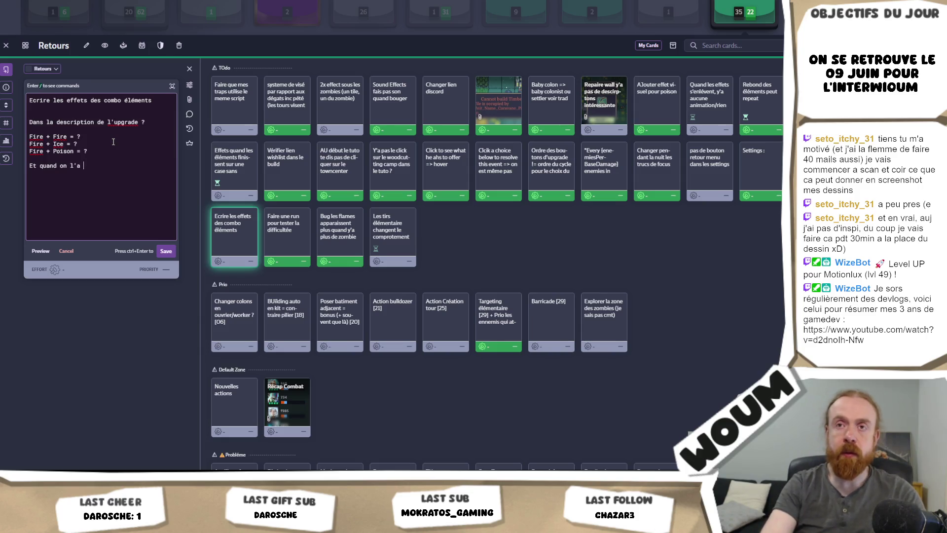
type("fait une fois, o")
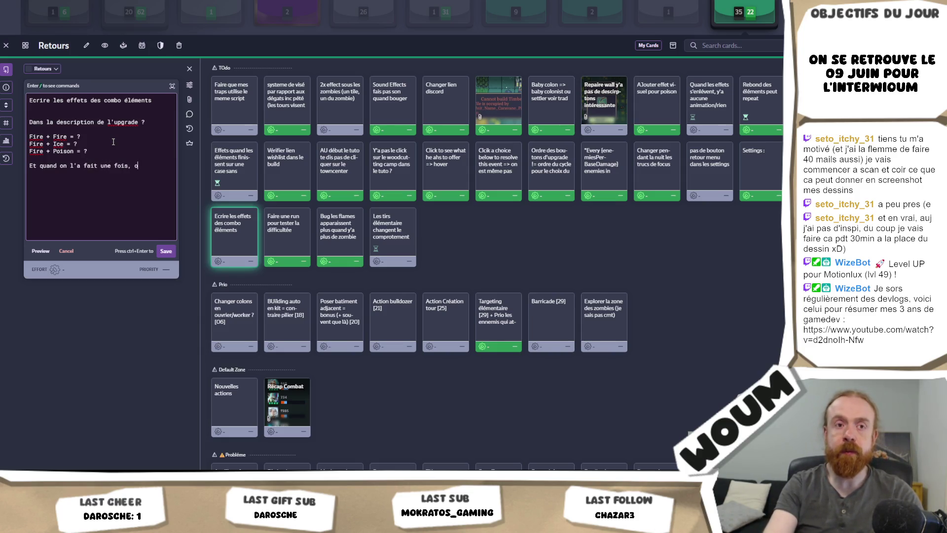
type("n a la descri")
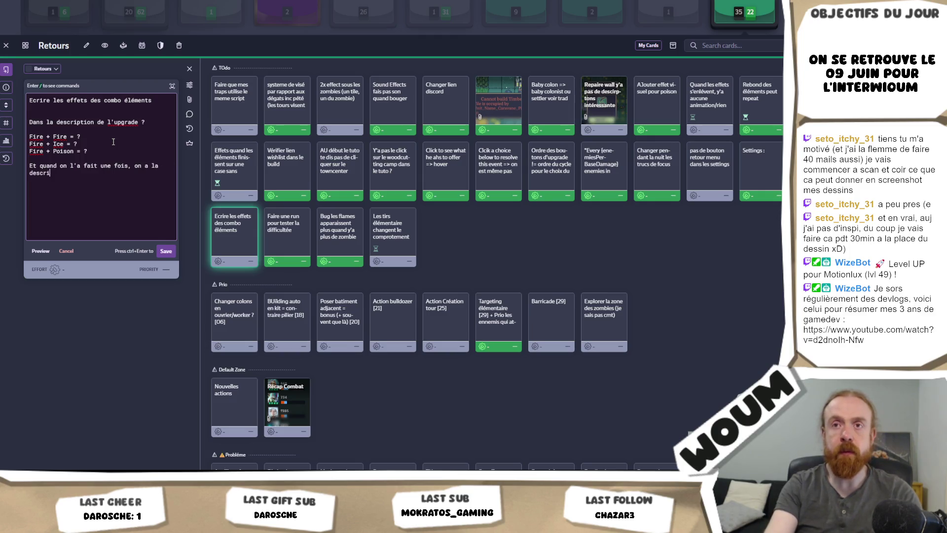
type("ption : Fire + Fire =")
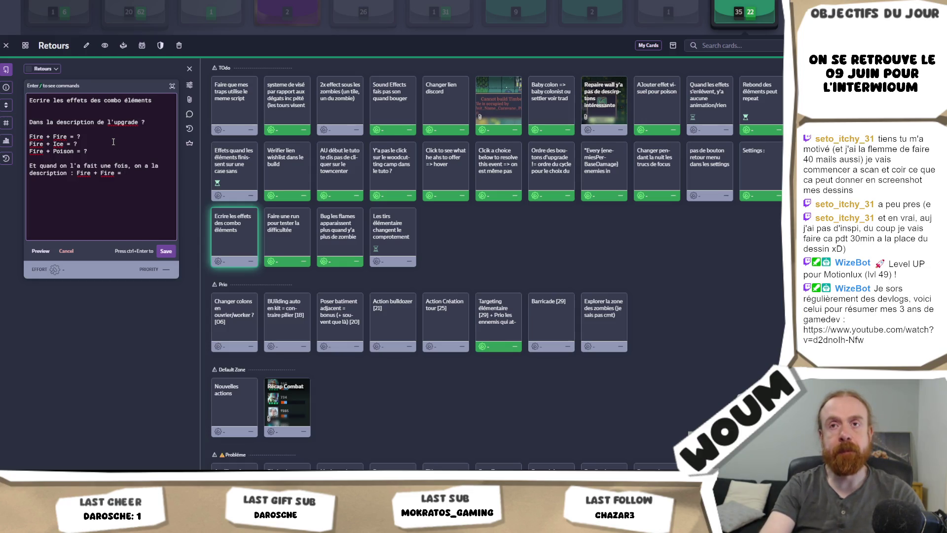
Remove the 'blabla split' placeholder text after 'Fire + Fire ='.
type("bla")
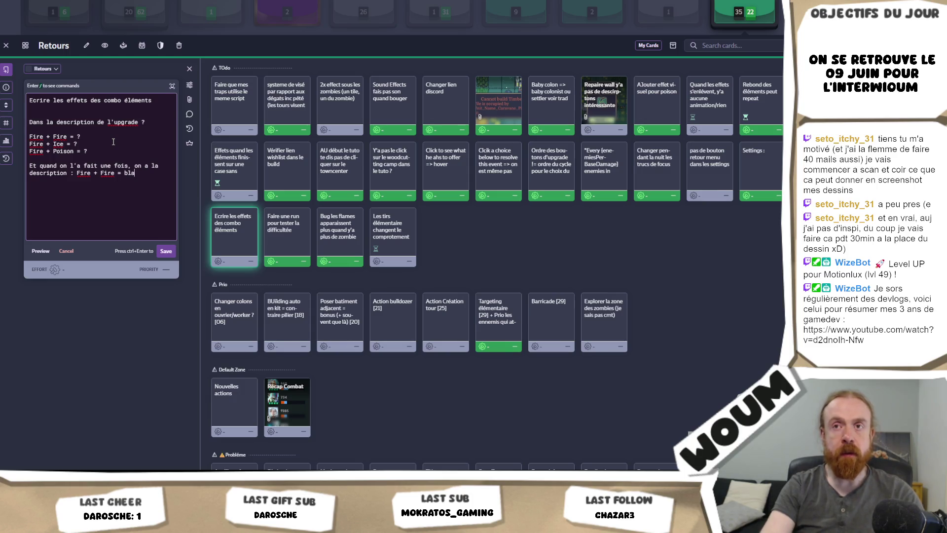
type("bla split")
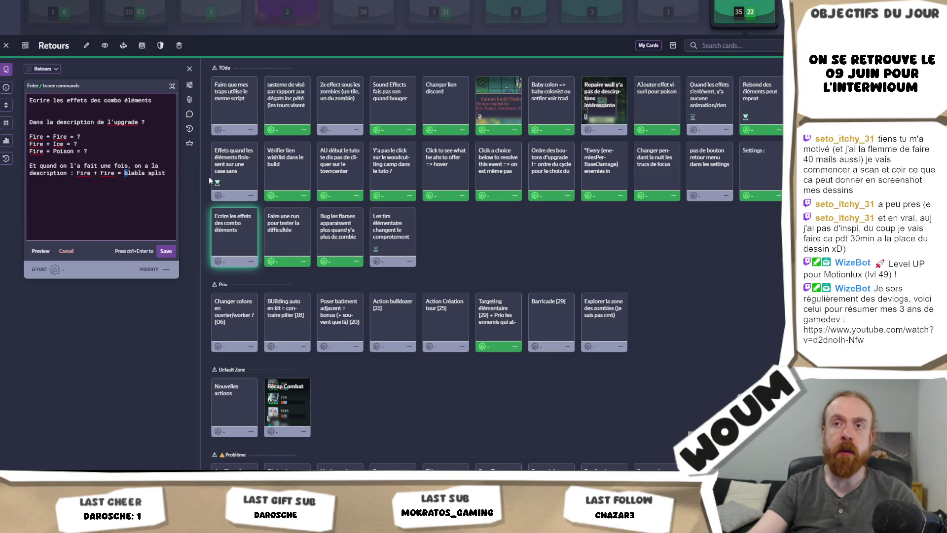
left_click_drag(209, 177, 182, 176)
type("split")
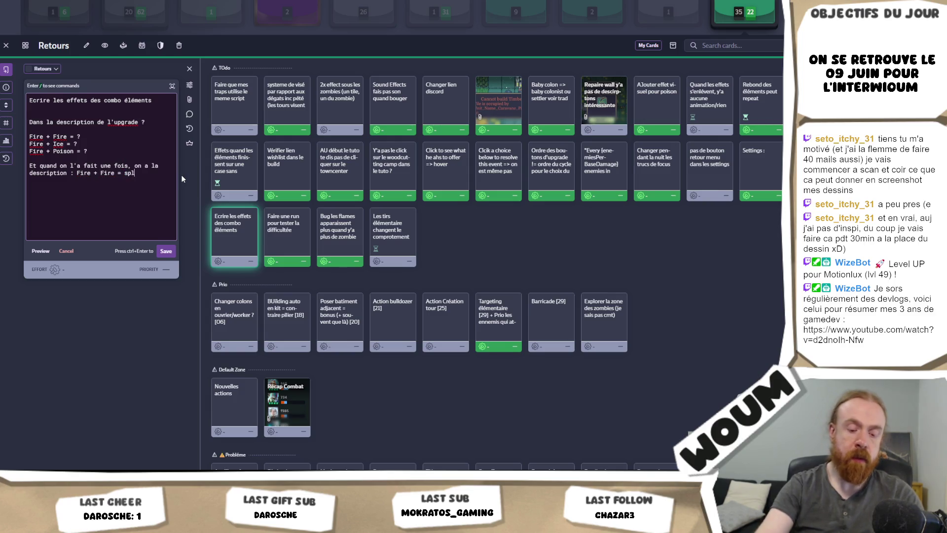
key("BackSpace")
key("BackSpace")
key("BackSpace")
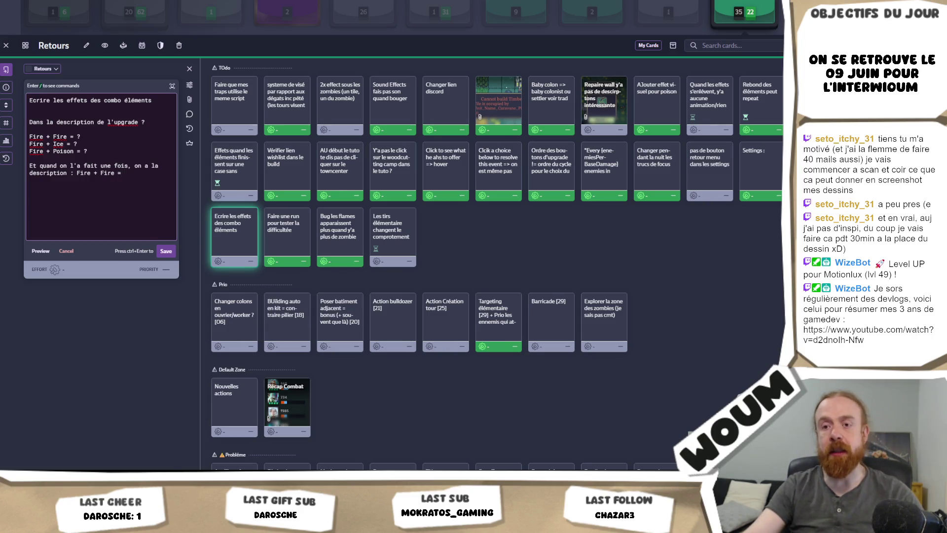
key("alt+Tab")
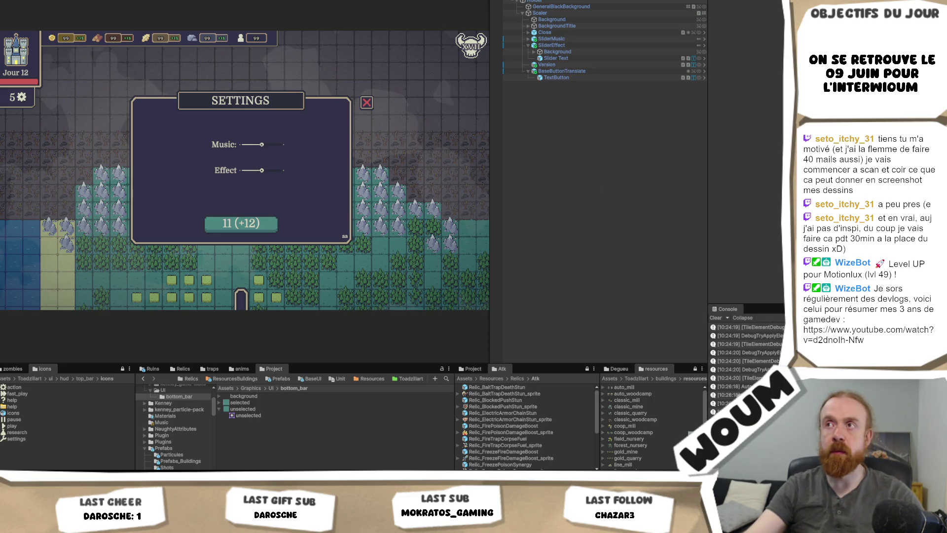
left_click(539, 60)
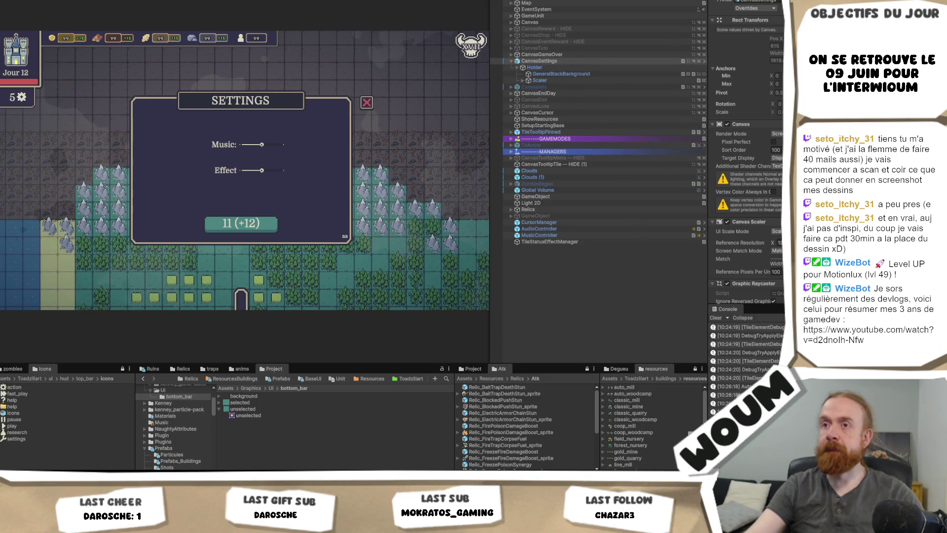
left_click(573, 76)
scroll(745, 124, "down", 5)
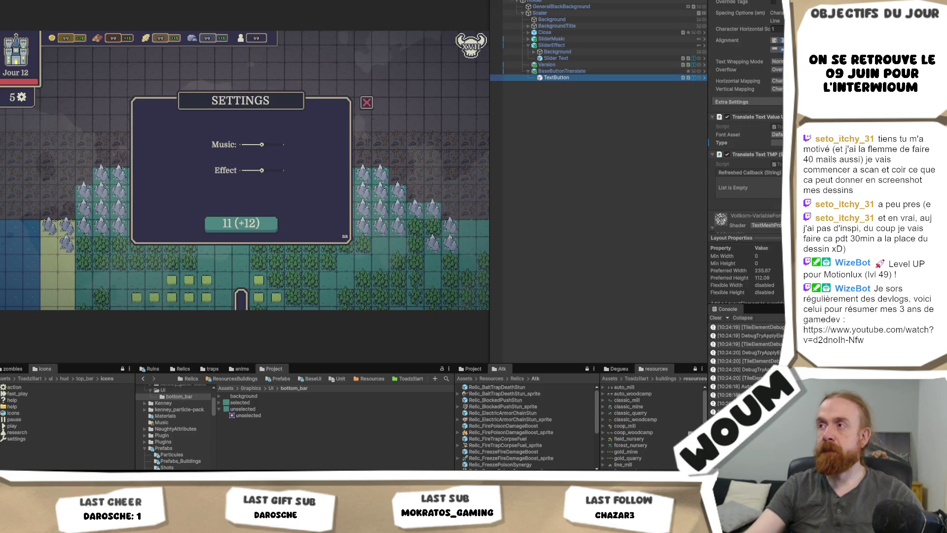
left_click(777, 143)
left_click(525, 159)
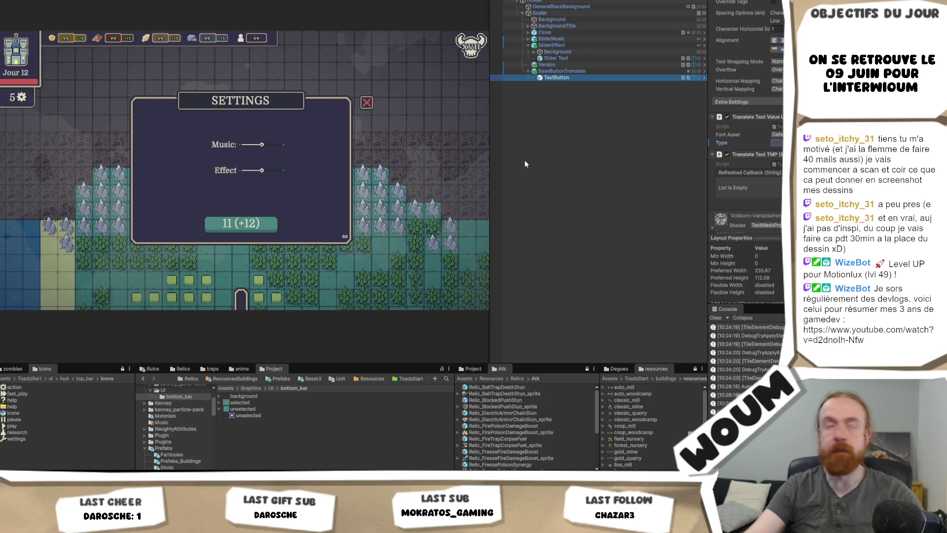
left_click(525, 160)
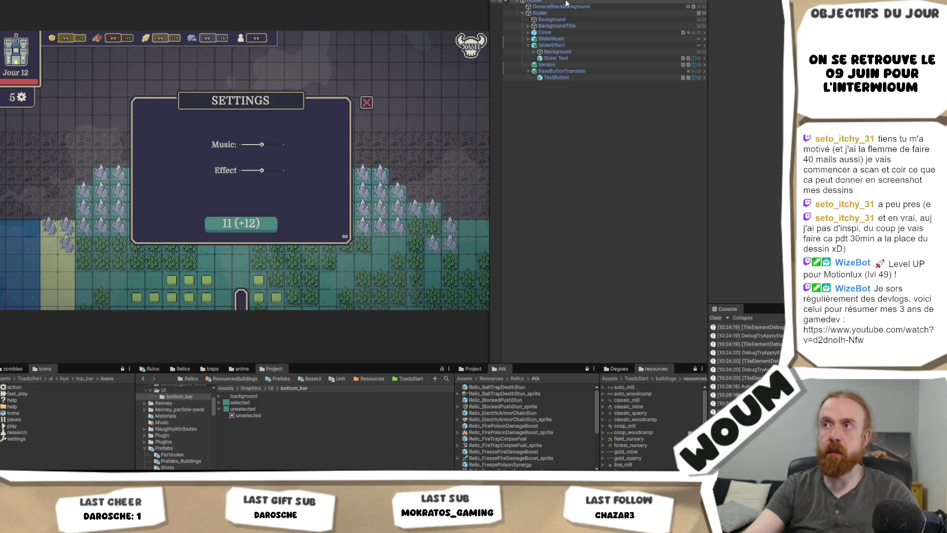
left_click(541, 44)
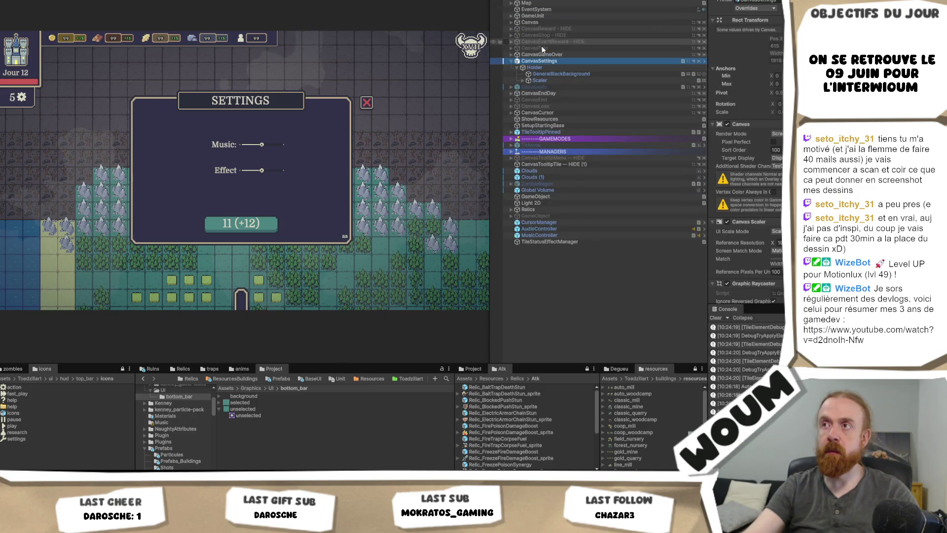
Toggle the Settings panel's Holder active state off to hide the popup.
left_click(543, 68)
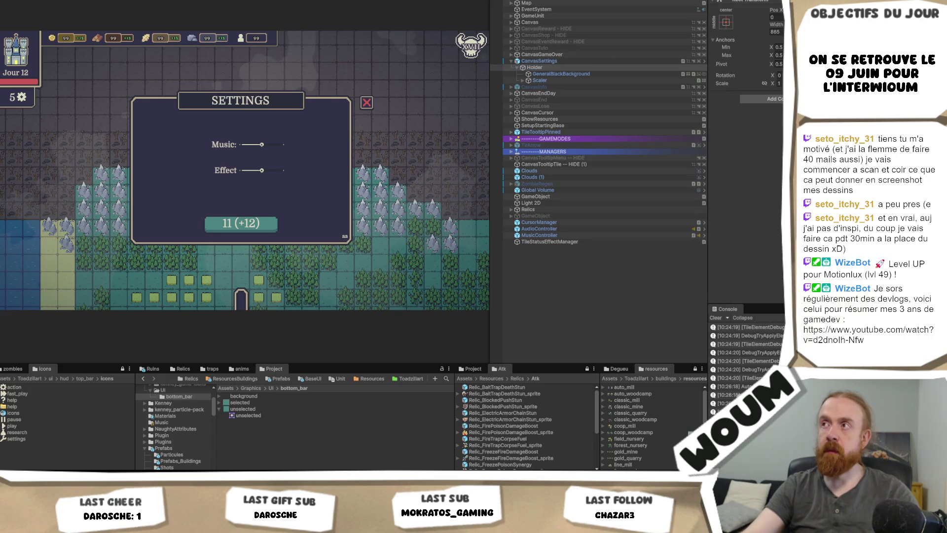
key("alt+shift+a")
key("alt+shift+a")
key("alt+shift+a")
key("alt+shift+a")
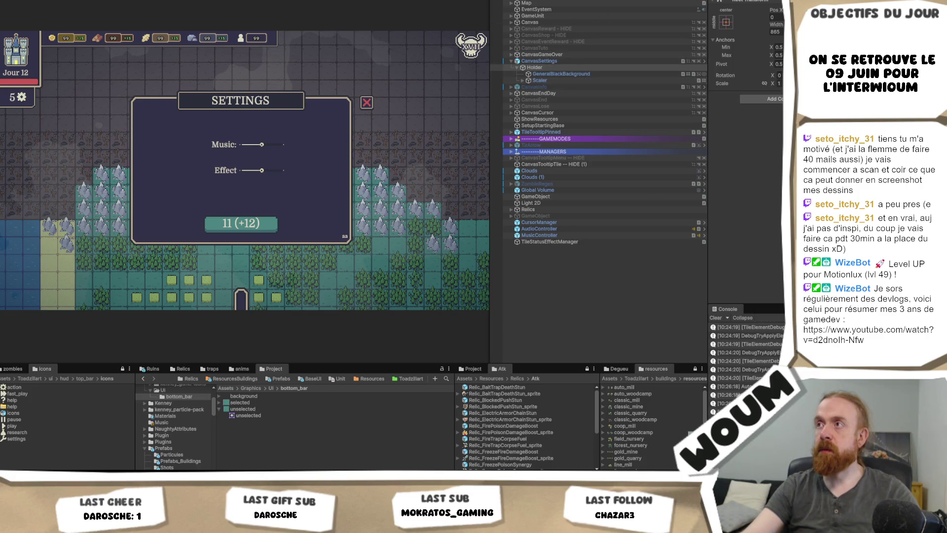
key("alt+shift+a")
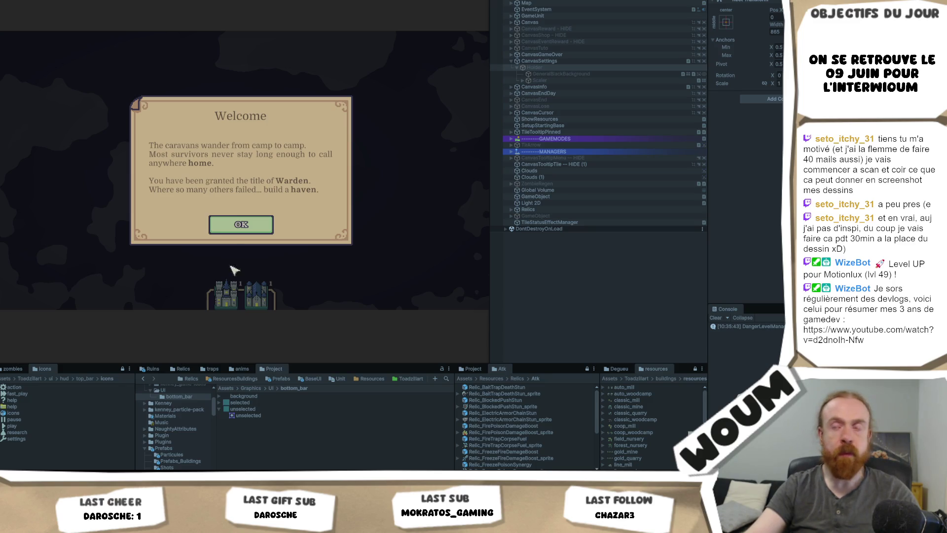
In the running game, dismiss the dialogs, place the Town Center, and check the settings panel's Abandon button.
left_click(242, 226)
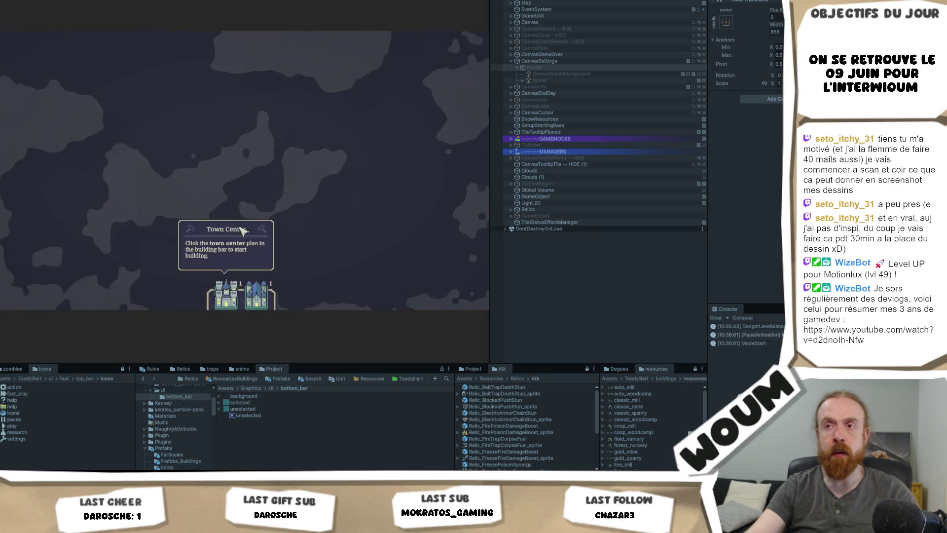
key("Escape")
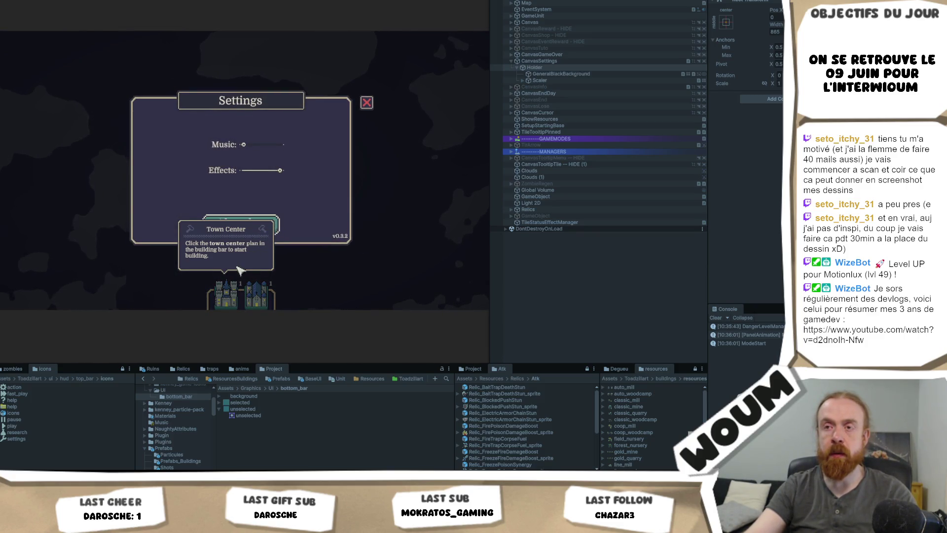
key("Escape")
left_click(259, 229)
left_click(260, 229)
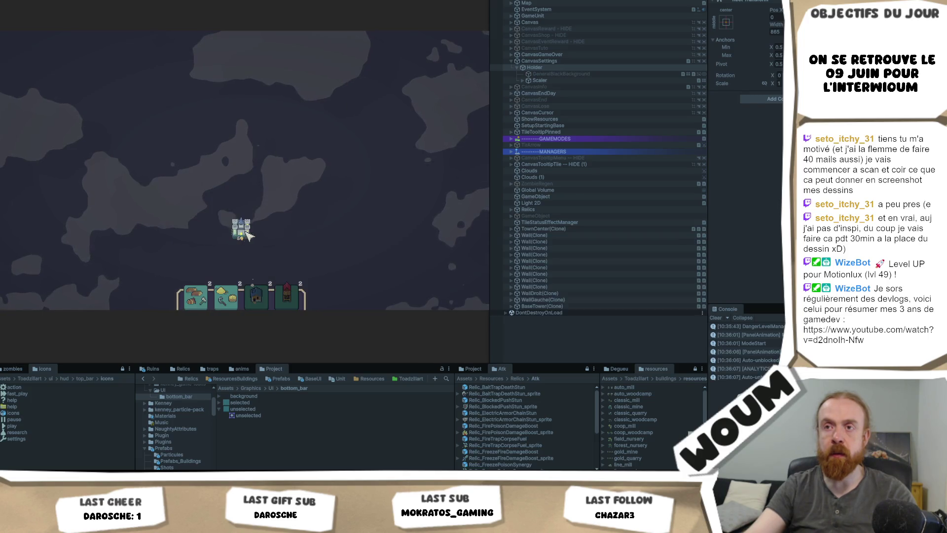
key("Escape")
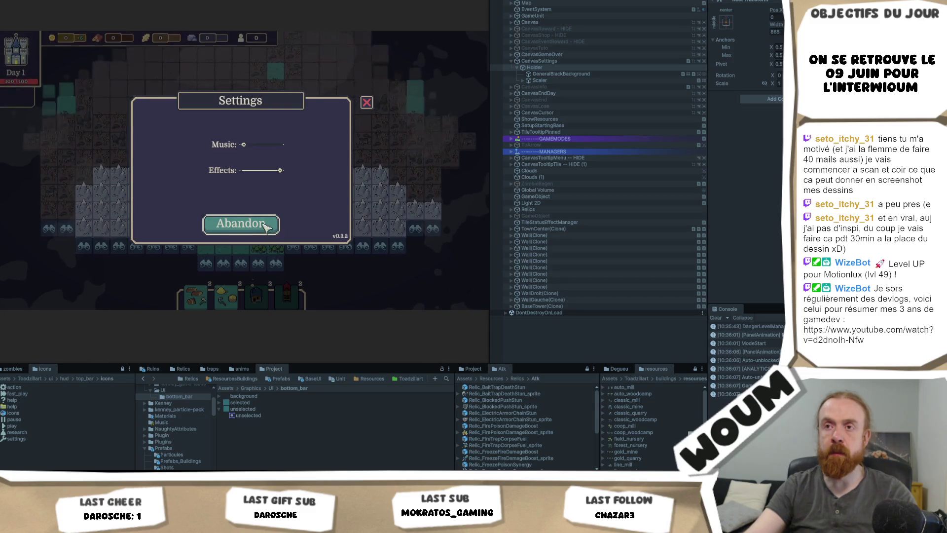
left_click(266, 229)
key("Escape")
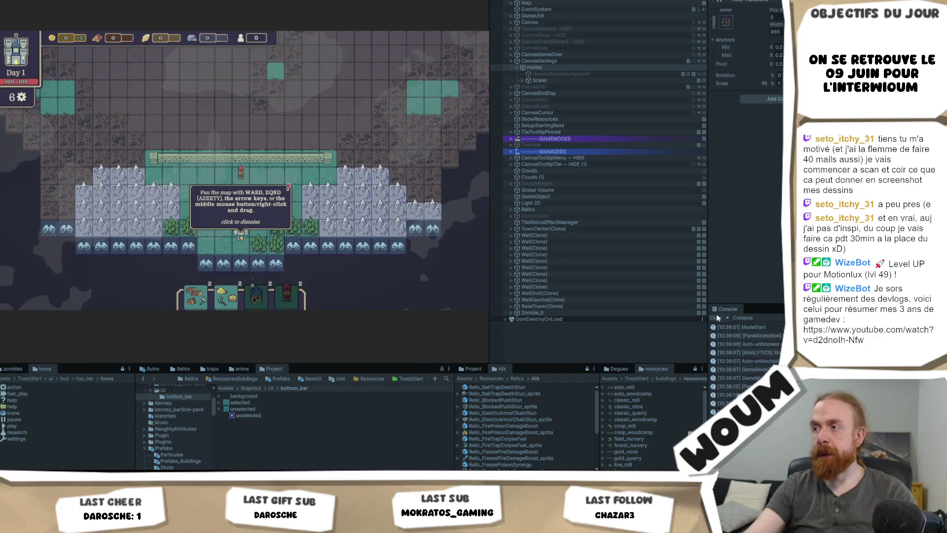
key("Escape")
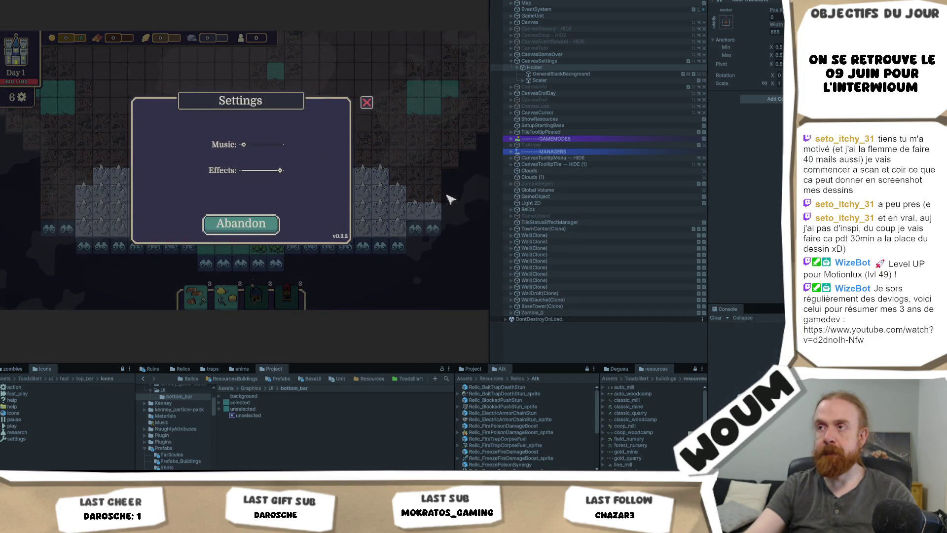
key("Escape")
key("Escape")
Expand Scaler, inspect BaseButtonTranslate, then view CanvasSettings' Settings Controller in the Inspector.
left_click(525, 79)
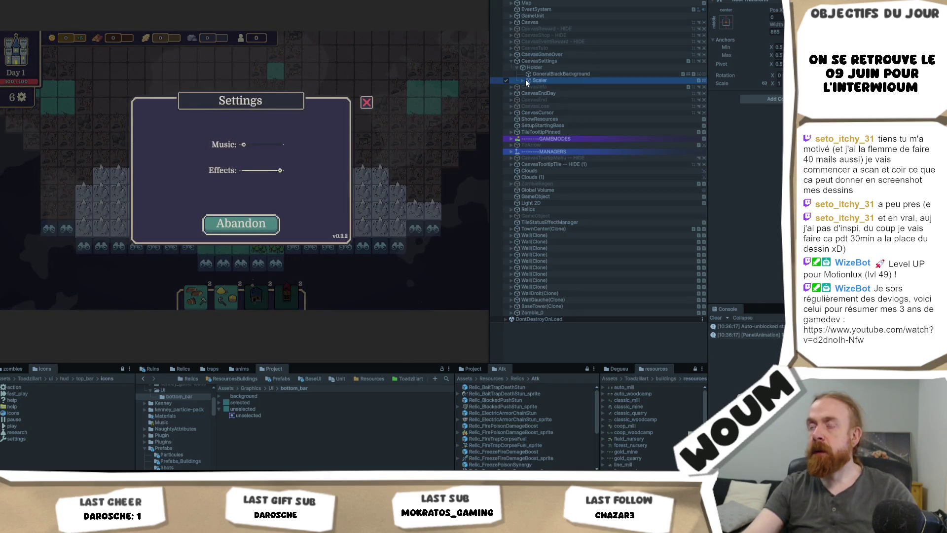
left_click(522, 80)
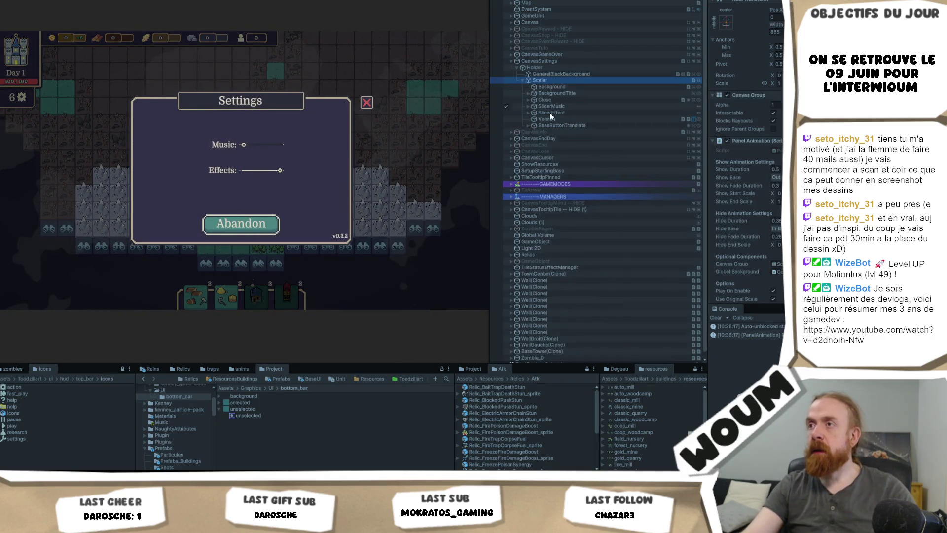
scroll(747, 148, "down", 5)
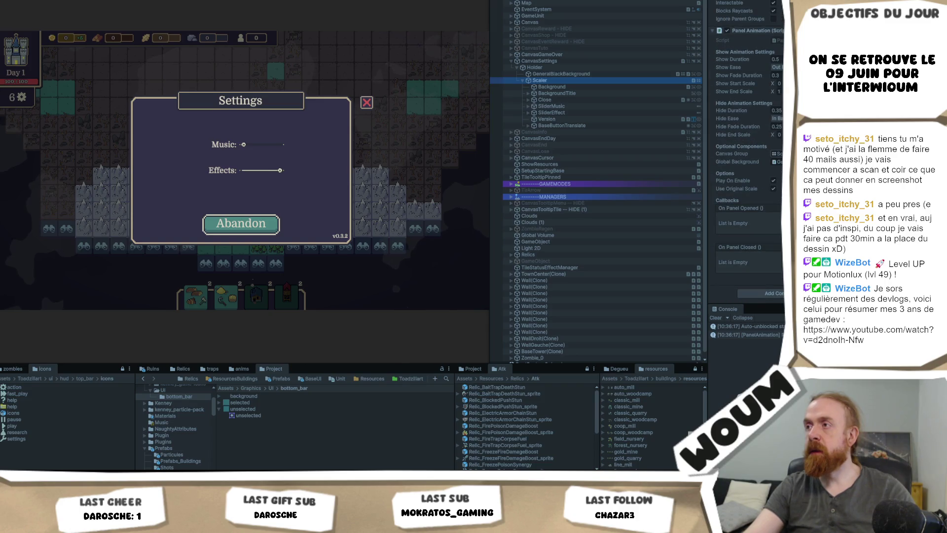
left_click(528, 125)
left_click(567, 125)
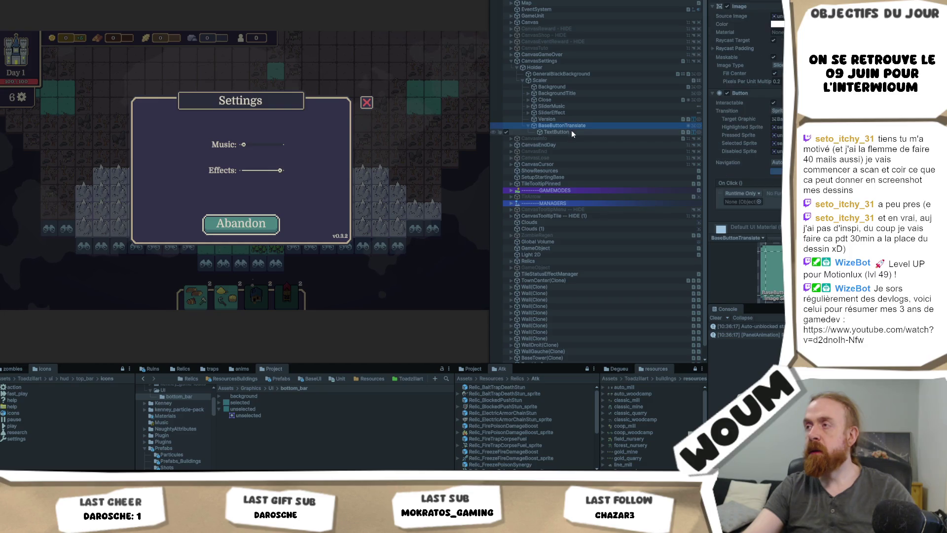
scroll(756, 130, "down", 2)
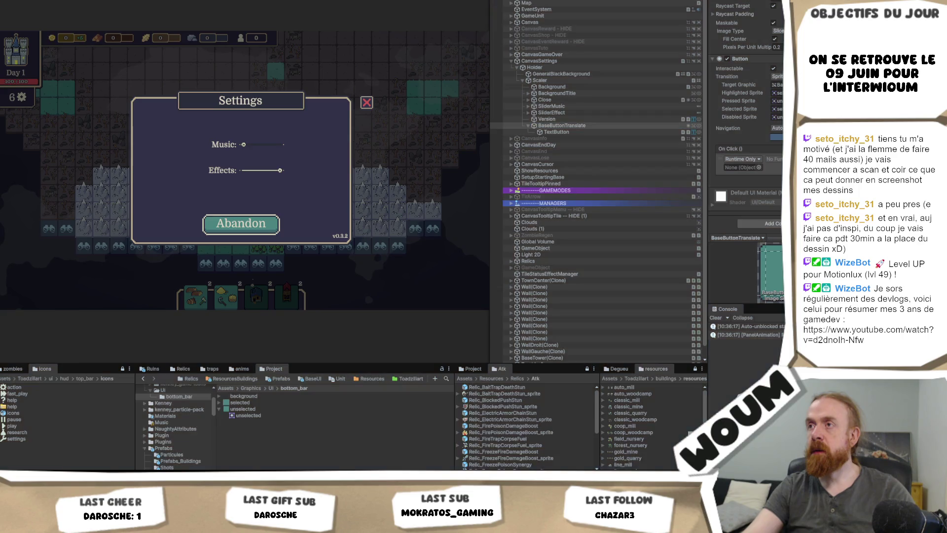
left_click(552, 62)
scroll(746, 148, "down", 5)
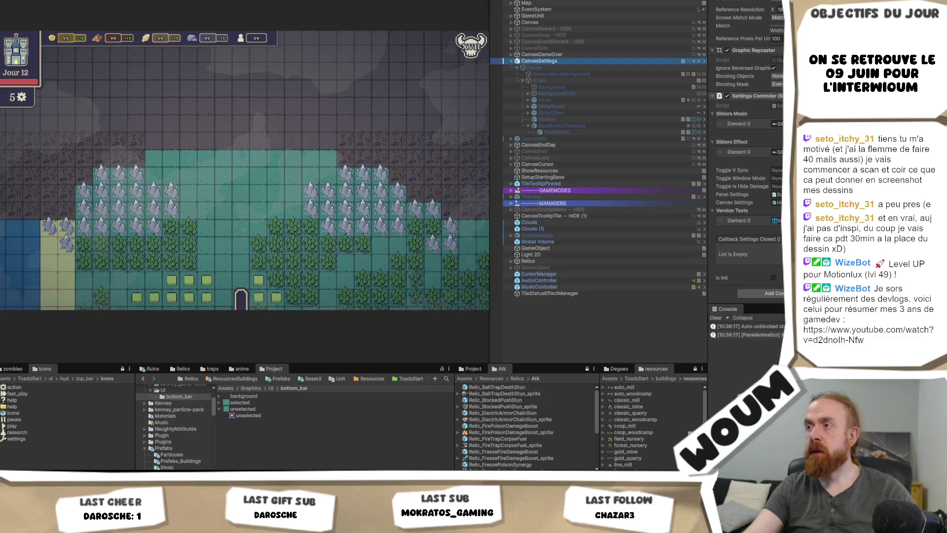
Set BaseButtonTranslate's On Click to CanvasSettings QuitGame() and apply it as a prefab override.
left_click(579, 127)
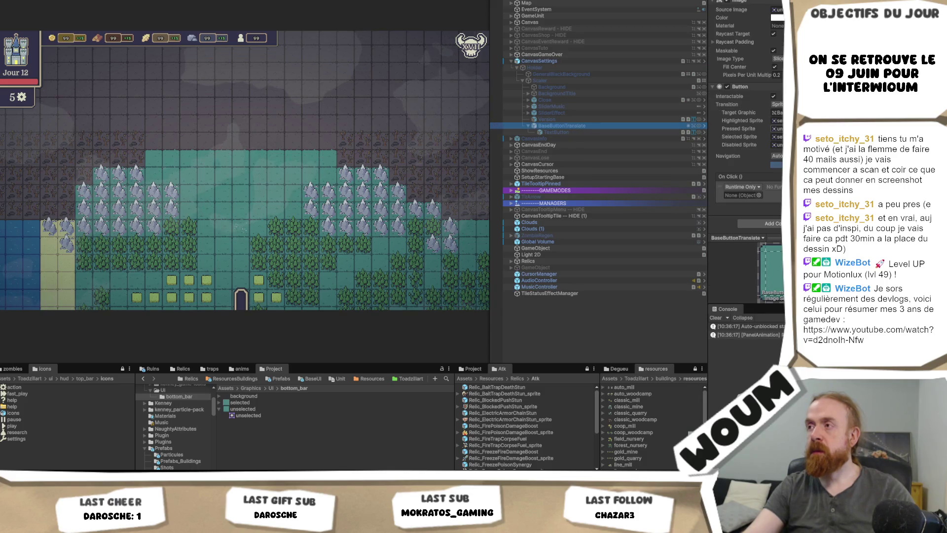
mouse_move(549, 63)
left_mouse_down()
mouse_move(722, 199)
mouse_move(749, 196)
left_mouse_up()
left_click(772, 186)
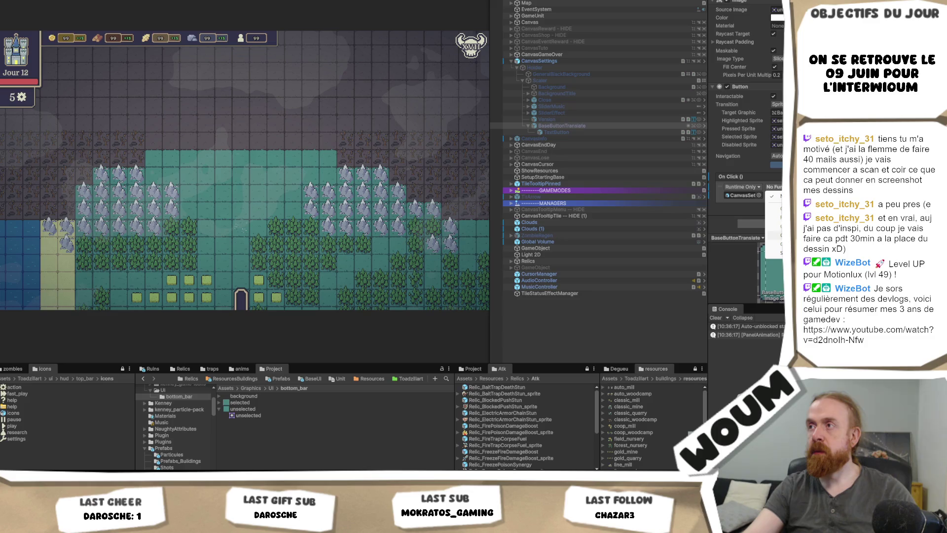
mouse_move(779, 252)
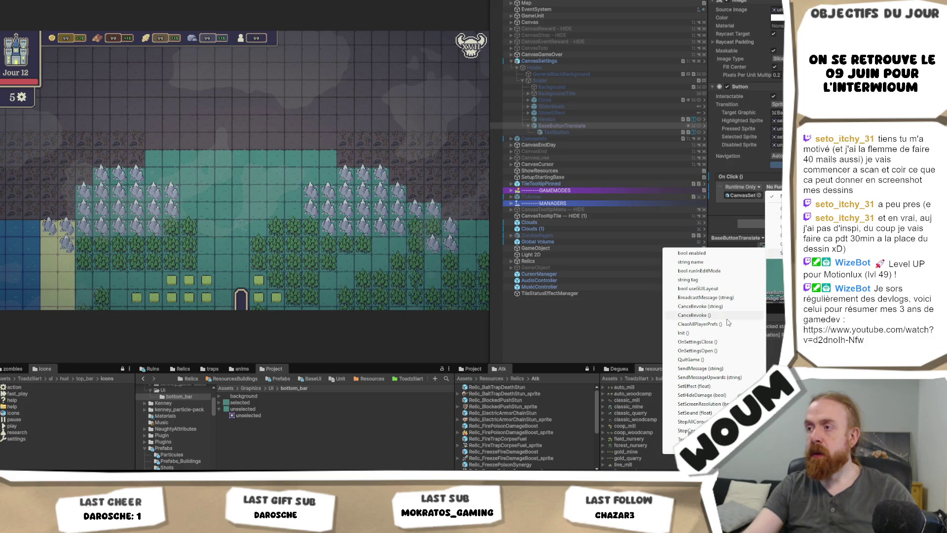
left_click(721, 362)
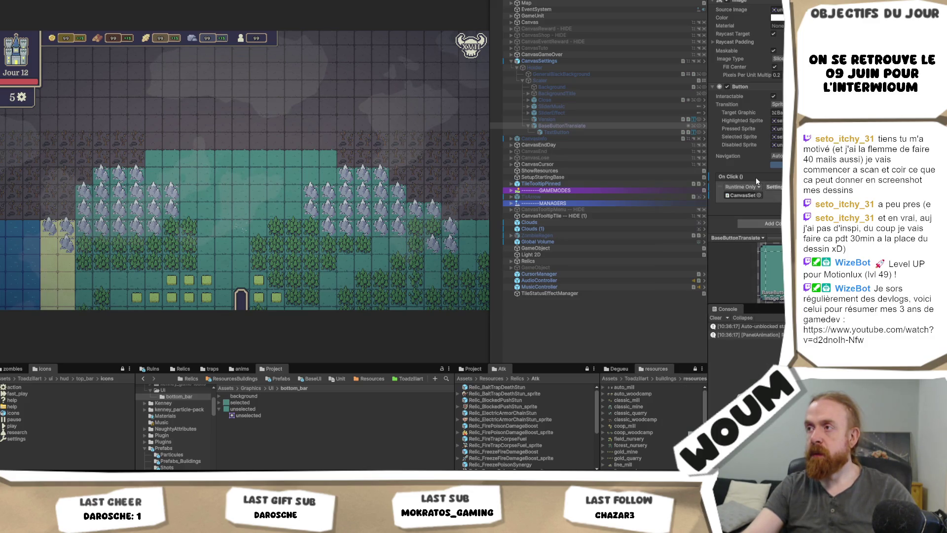
right_click(755, 177)
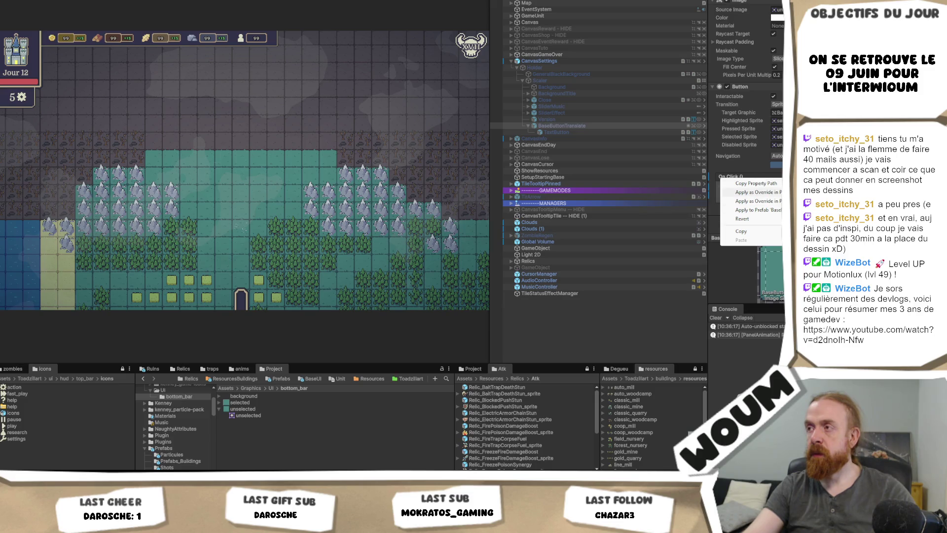
left_click(754, 192)
Open the CanvasSettings prefab and rename BaseButtonTranslate to QuitGame.
left_click(560, 126)
type("QuitGa")
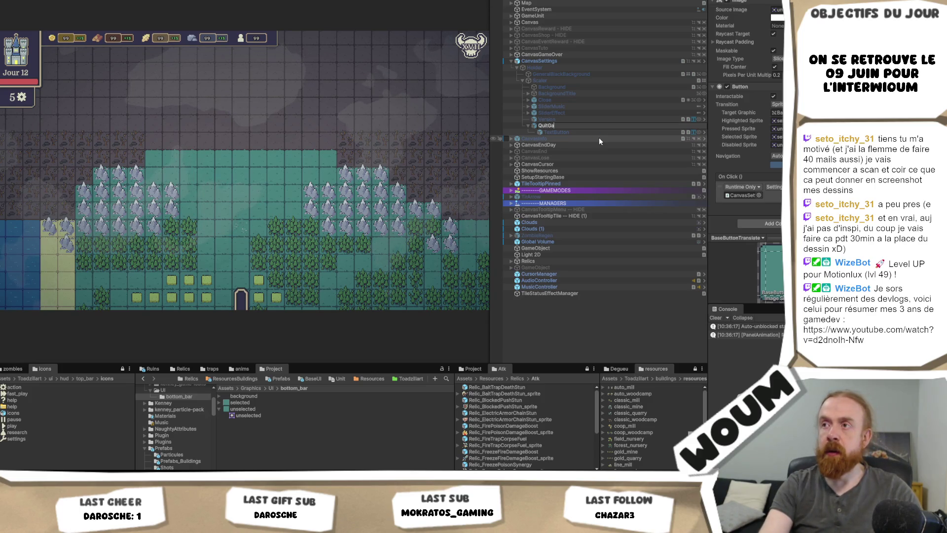
key("Escape")
left_click(558, 62)
scroll(746, 148, "up", 4)
double_click(539, 60)
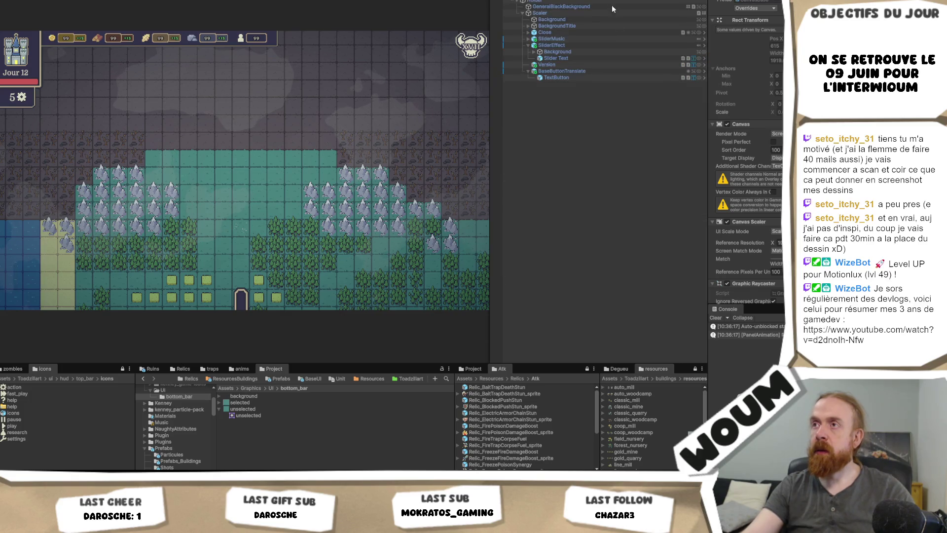
left_click(568, 71)
type("QuitGame")
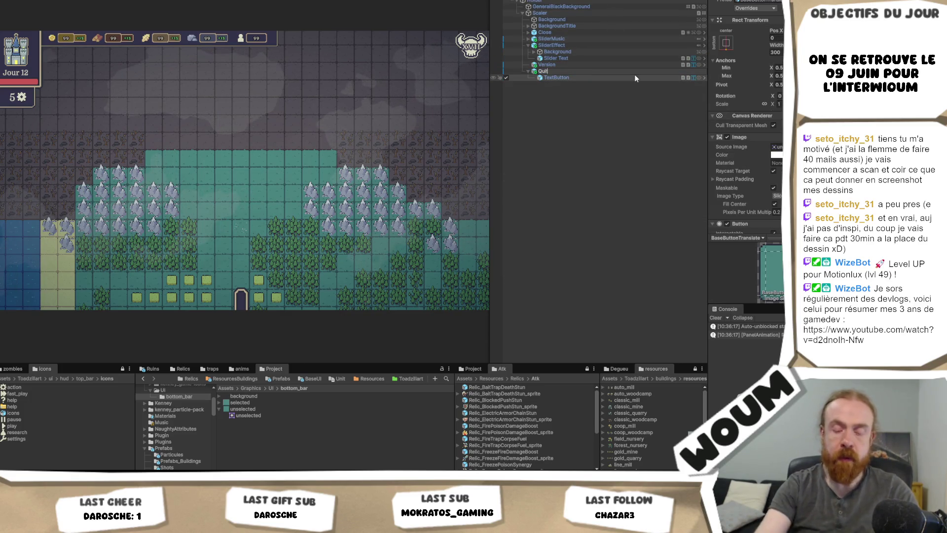
key("Return")
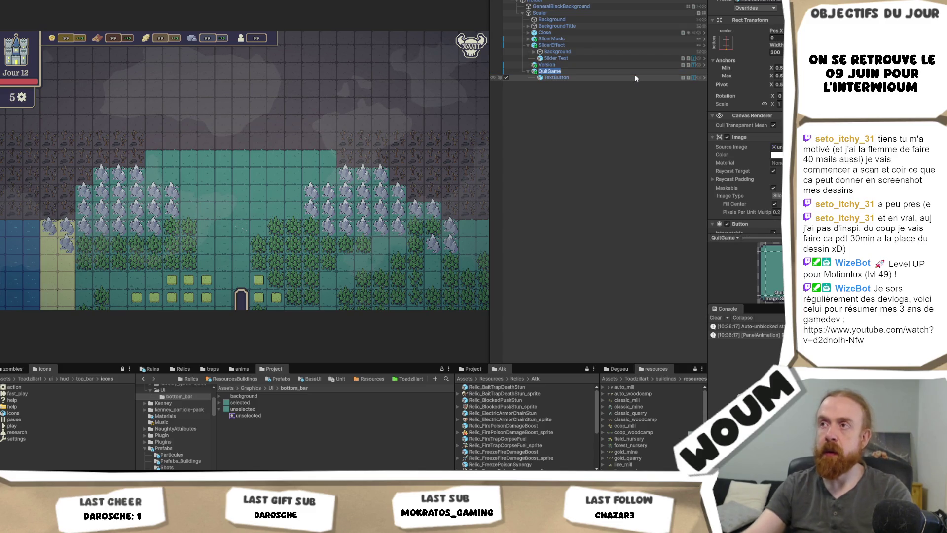
Rename the TextButton label to QuitGameText and locate the QuitGame button's sprite.
left_click(593, 74)
key("F2")
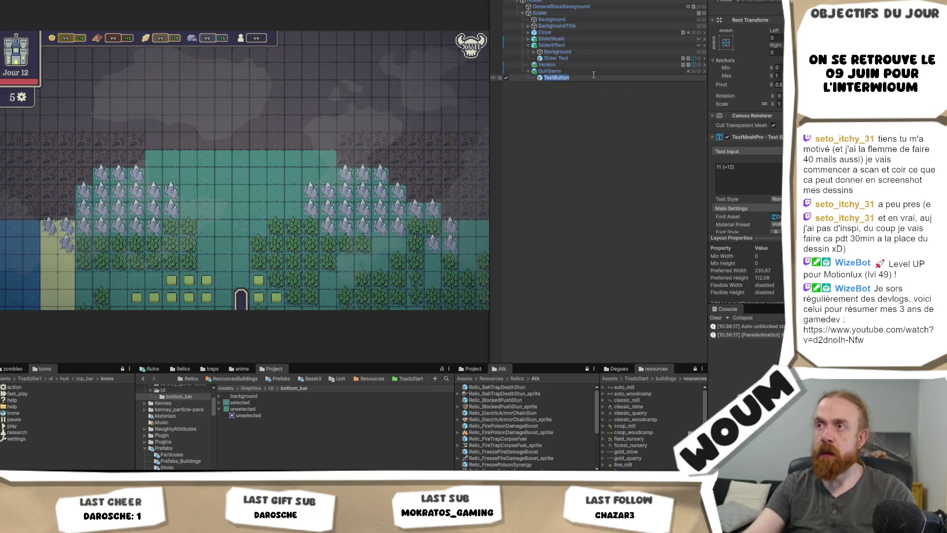
type("Qu")
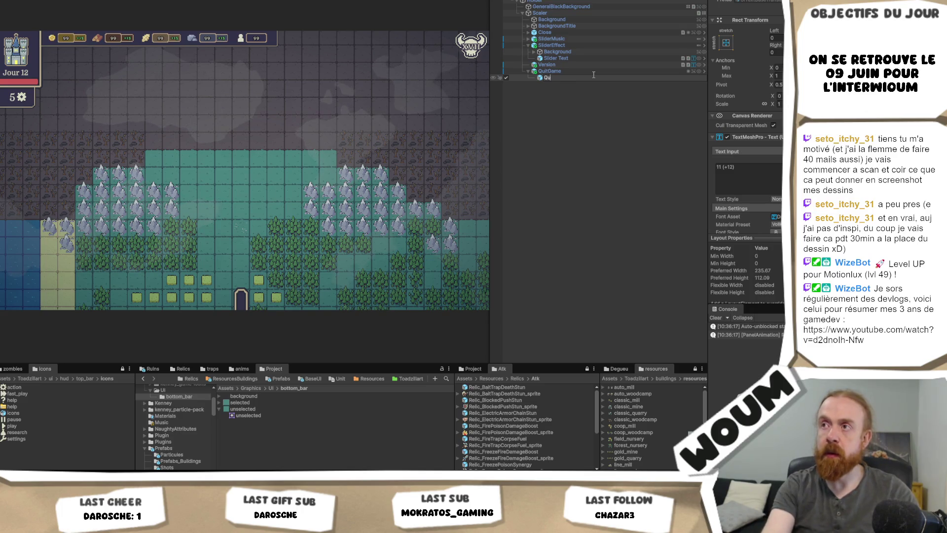
type("itGameText")
key("Return")
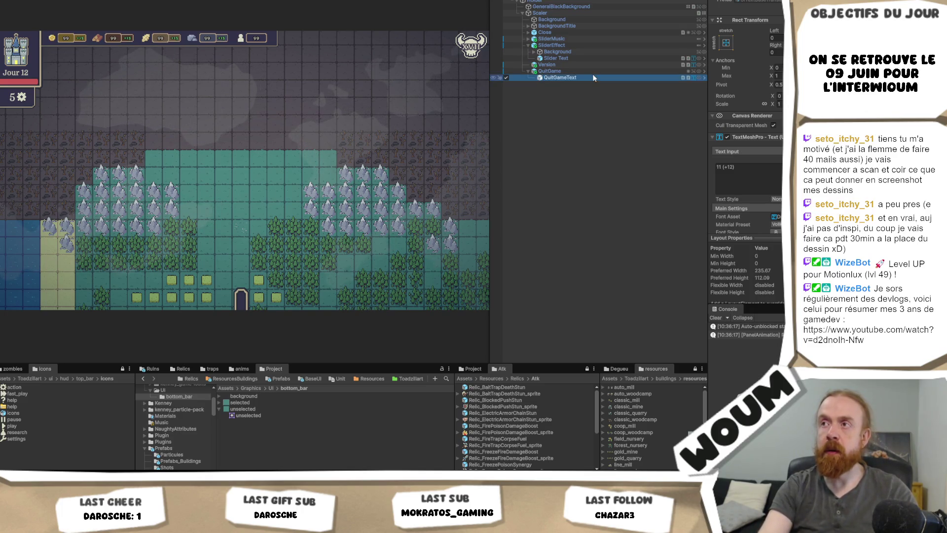
left_click(588, 70)
left_click(776, 147)
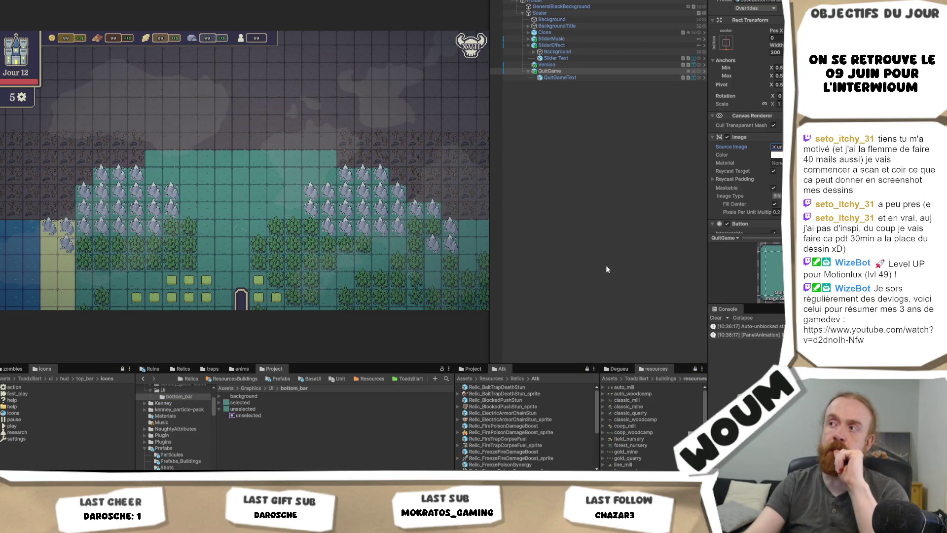
From Assets > Prefabs > UI, drop UIButtonTypeEventBad into the Scaler above QuitGame.
left_click(270, 388)
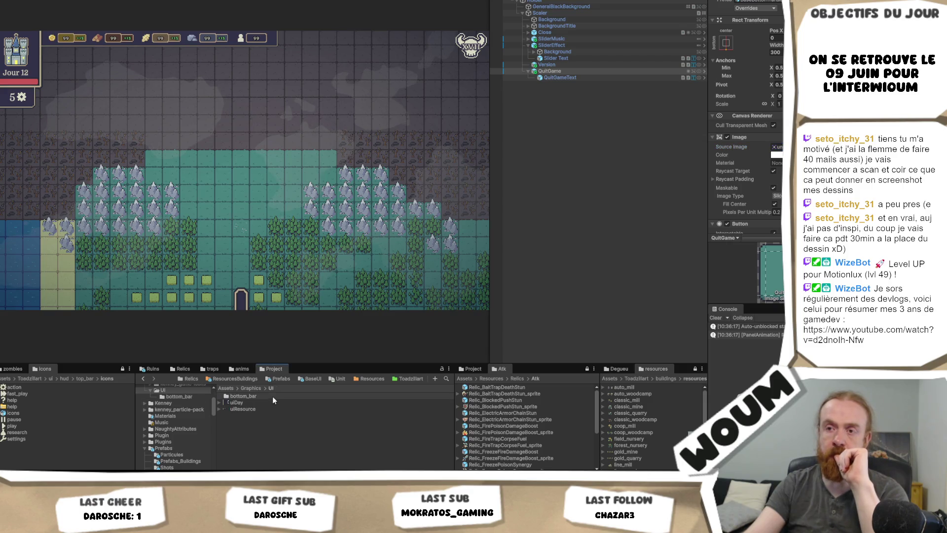
left_click(552, 71)
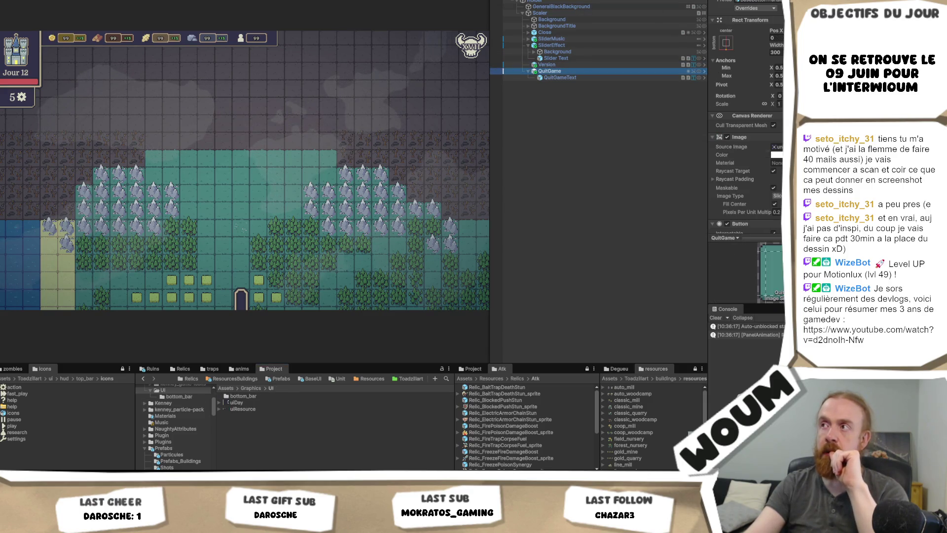
left_click(721, 8)
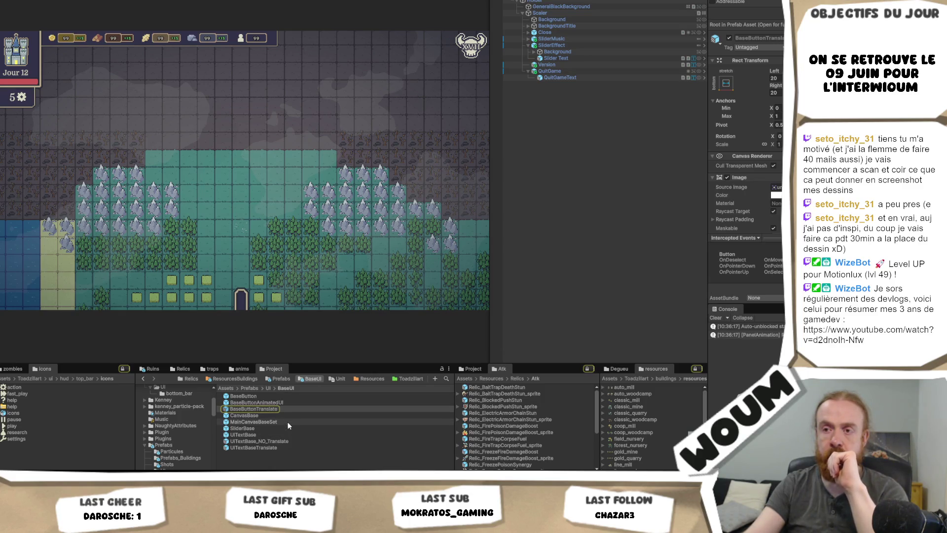
left_click(268, 388)
scroll(267, 439, "down", 5)
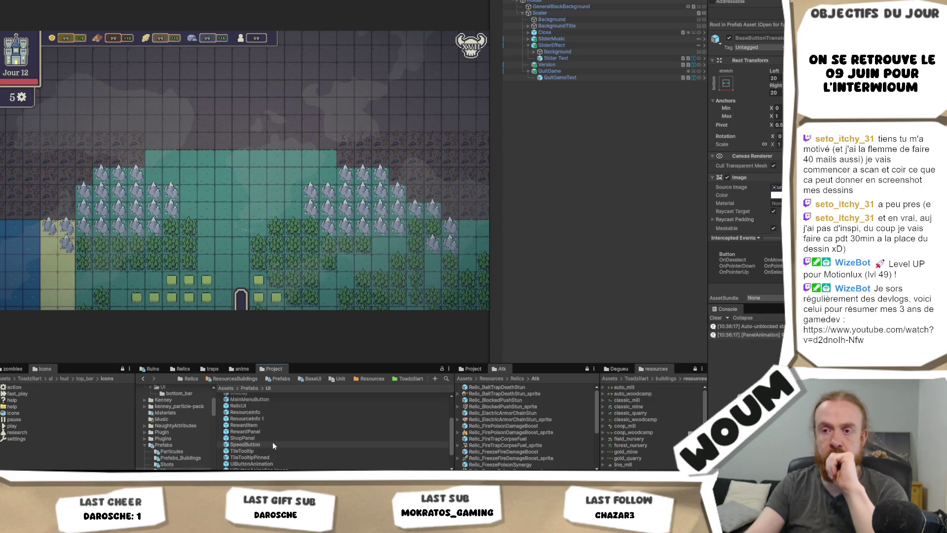
left_click(293, 449)
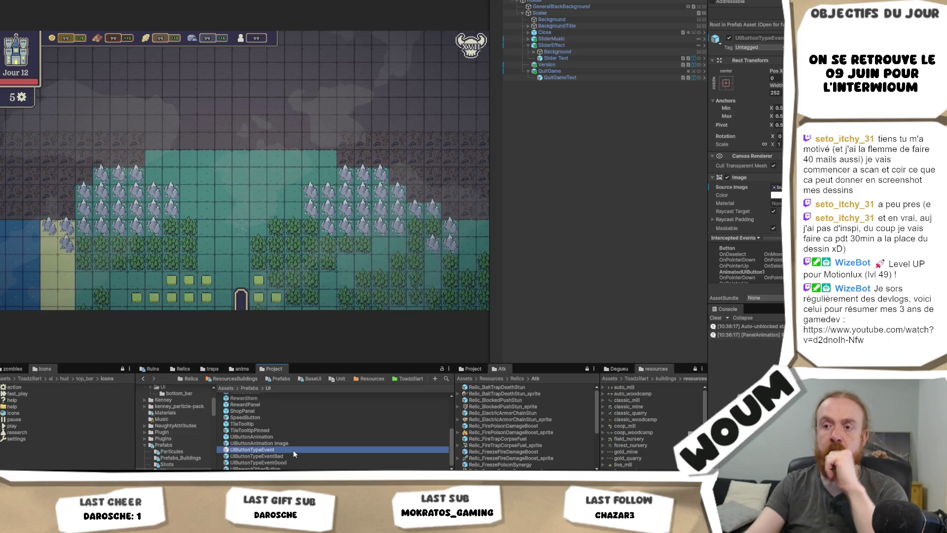
left_click(288, 456)
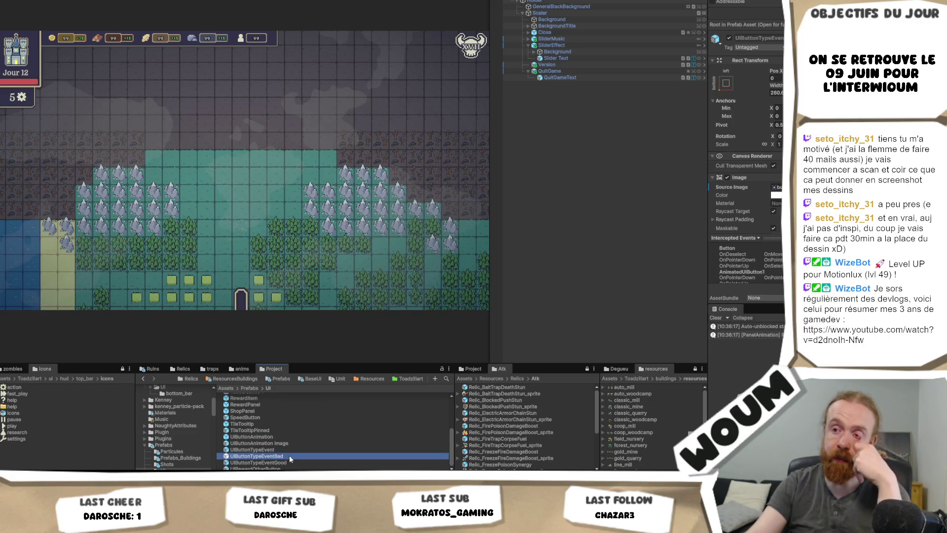
mouse_move(287, 461)
left_mouse_down()
mouse_move(296, 434)
mouse_move(594, 91)
mouse_move(595, 69)
left_mouse_up()
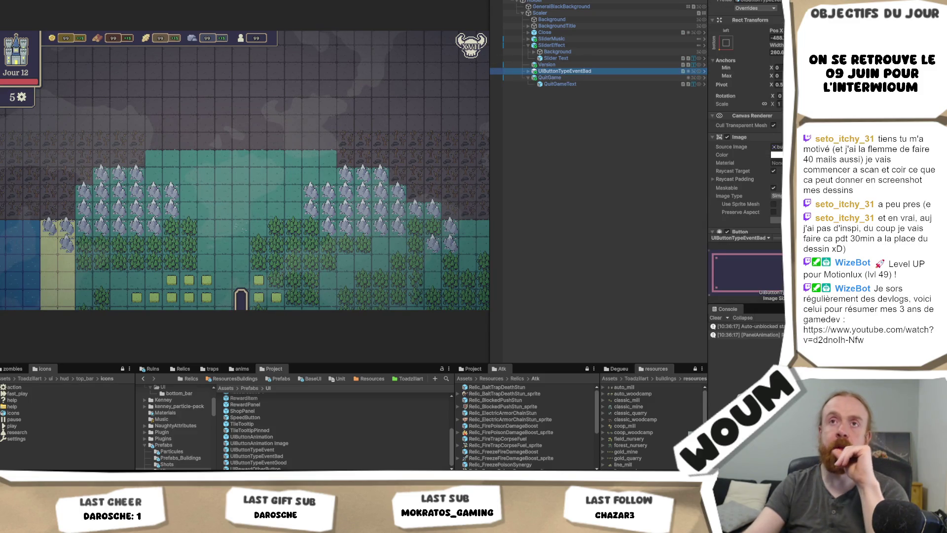
Frame the Settings panel and the new UIButtonTypeEventBad in the Scene view.
key("ctrl+1")
scroll(266, 109, "down", 10)
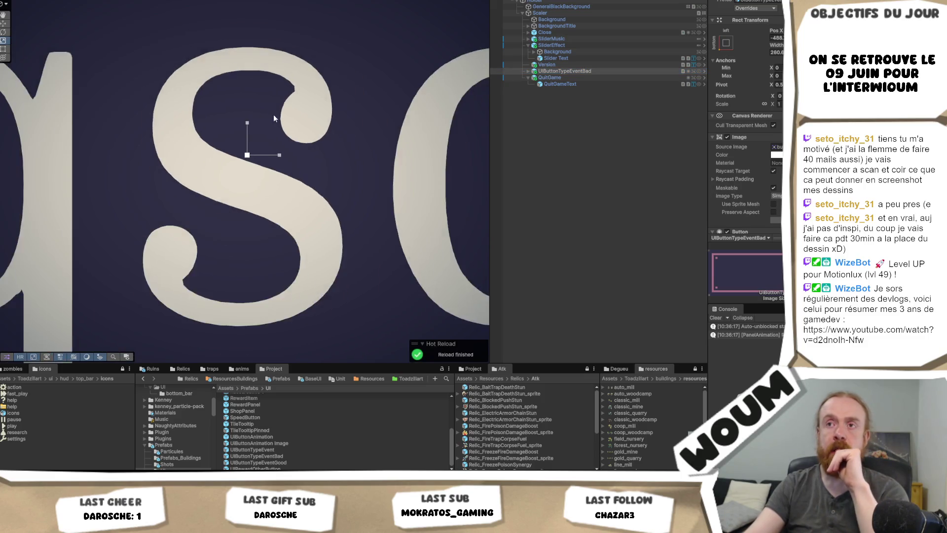
scroll(280, 118, "down", 3)
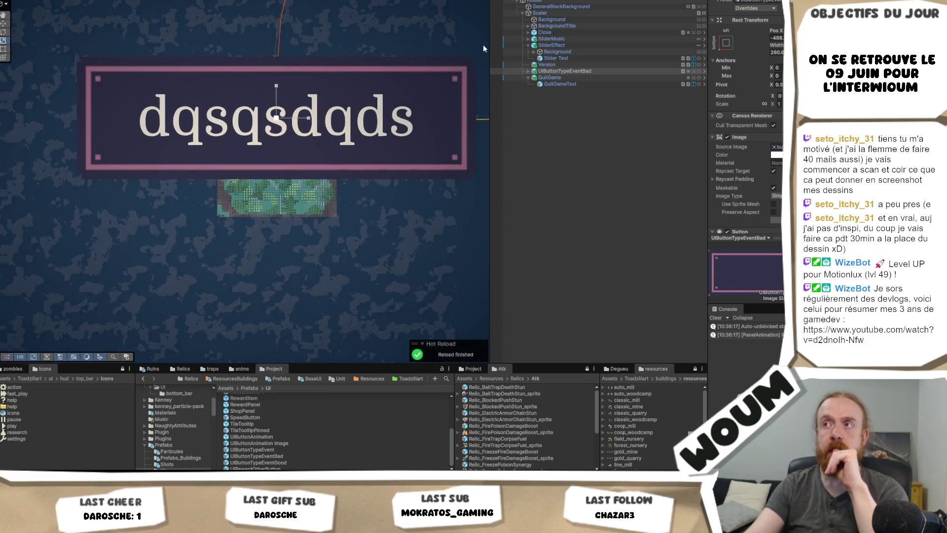
scroll(276, 118, "down", 5)
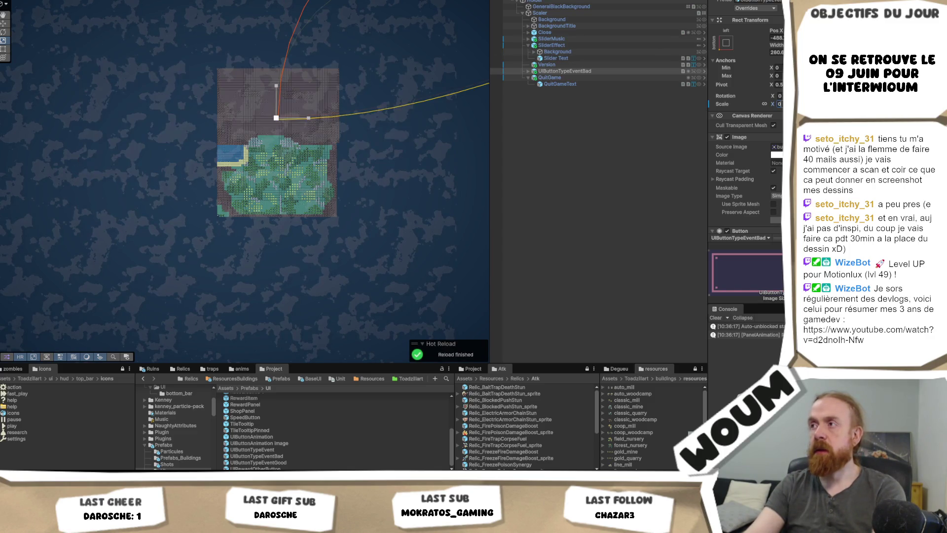
left_click(564, 72)
key("f")
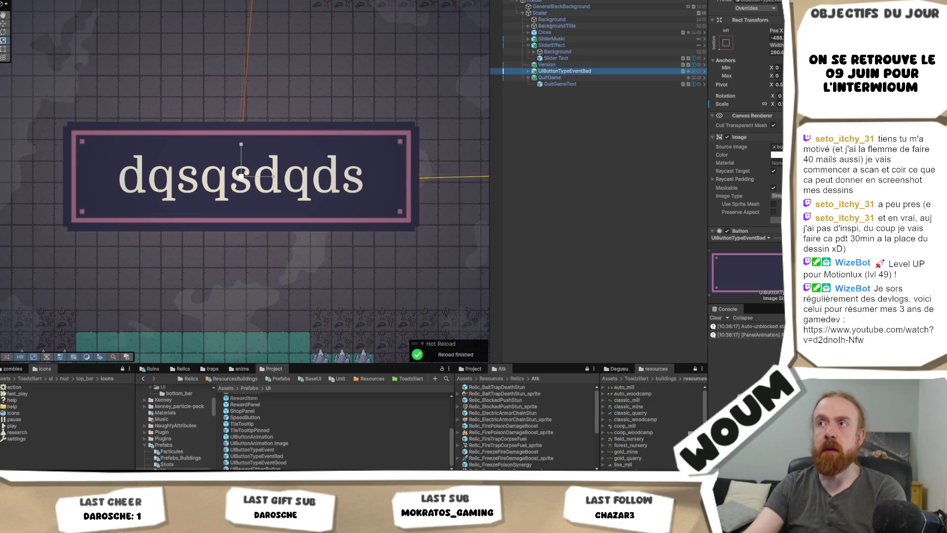
double_click(537, 3)
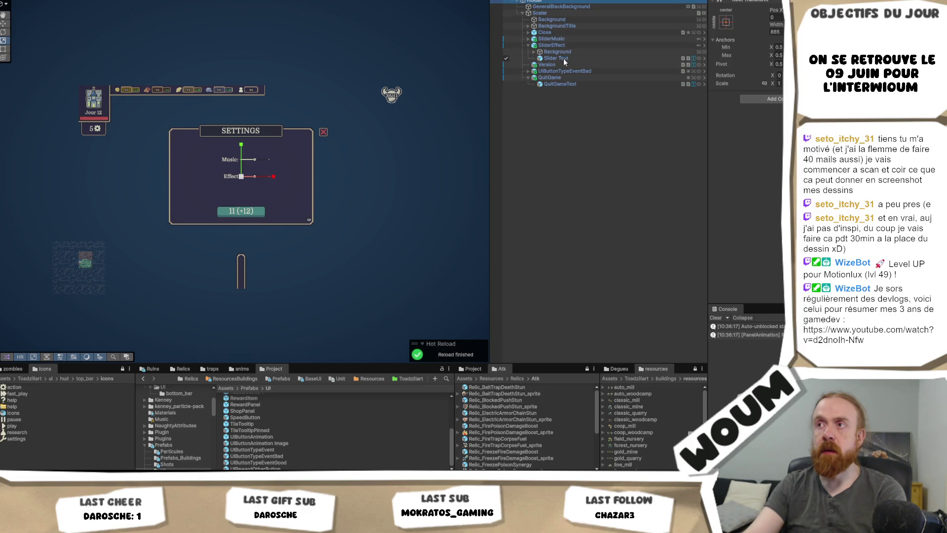
Anchor UIButtonTypeEventBad to center-middle and add a UIButtonAnimation prefab beneath it.
left_click(566, 71)
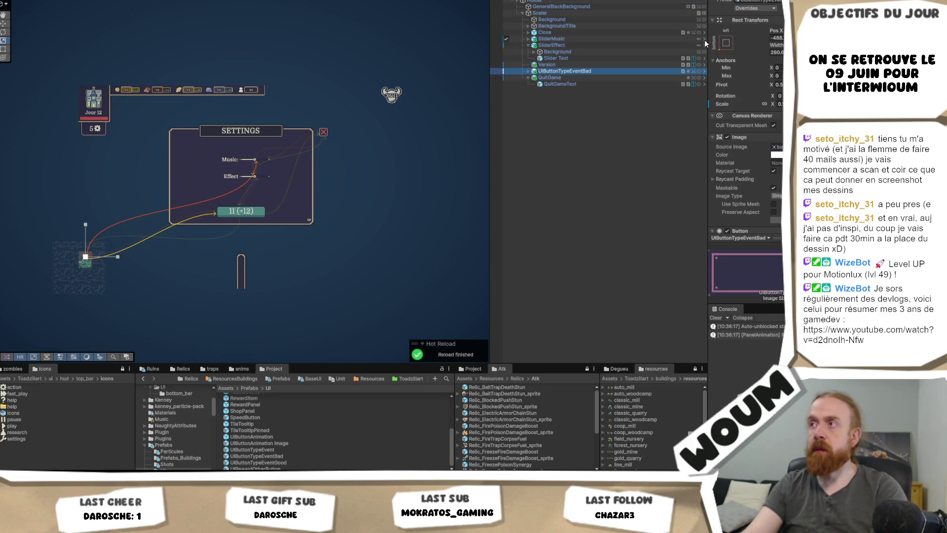
left_click(726, 43)
left_click(771, 124, "alt")
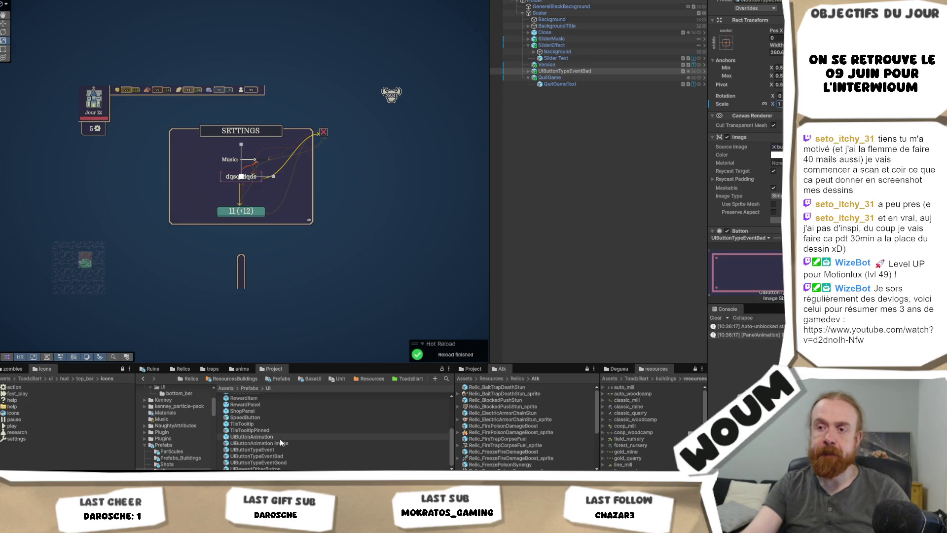
left_click(592, 71)
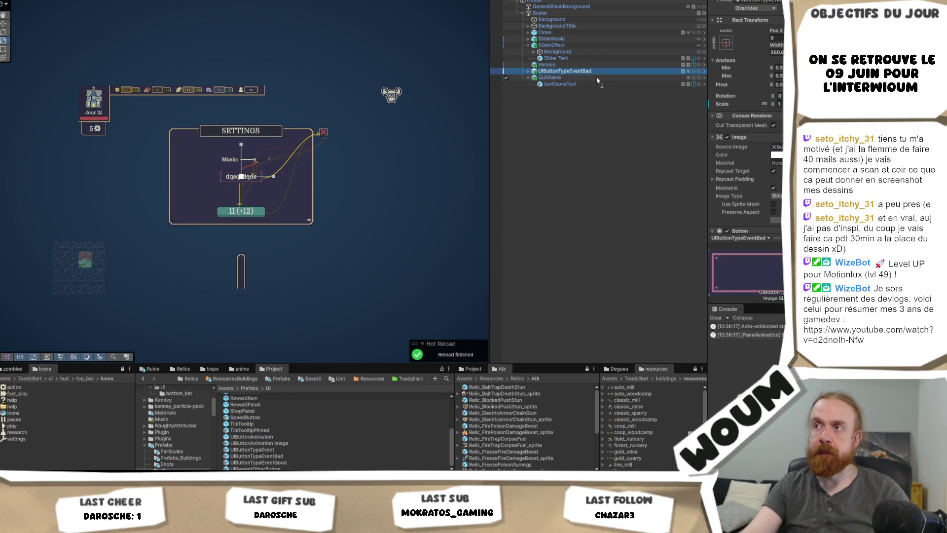
left_click_drag(598, 78, 597, 73)
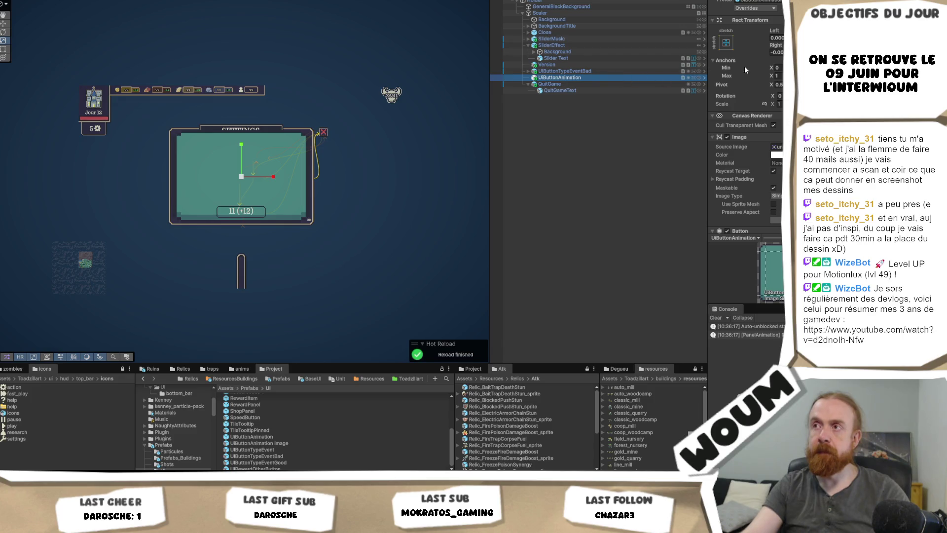
Undo the UIButtonAnimation, add a UIRewardOtherButton, and set its anchor preset to center-middle.
left_click(727, 43)
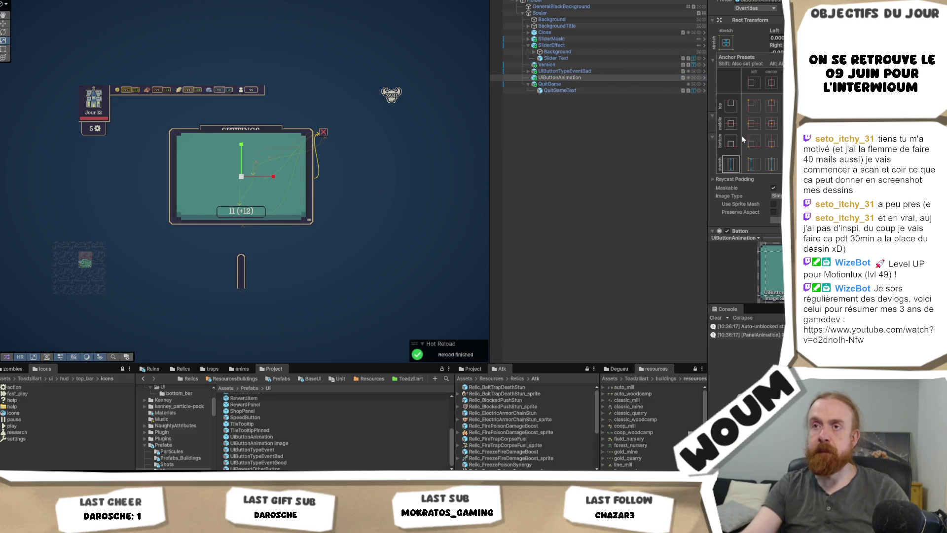
left_click(603, 151)
key("ctrl+z")
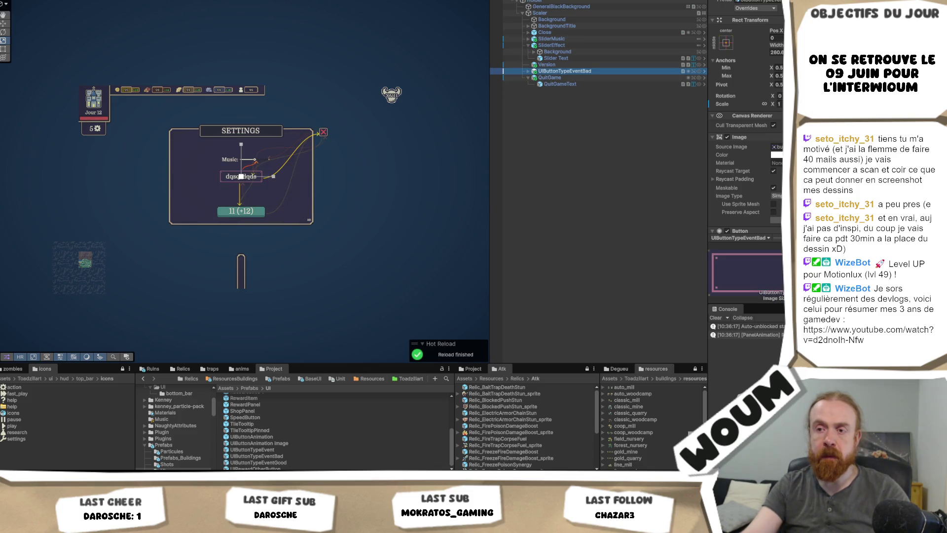
mouse_move(256, 467)
left_mouse_down()
mouse_move(567, 74)
mouse_move(575, 104)
mouse_move(579, 90)
mouse_move(568, 75)
left_mouse_up()
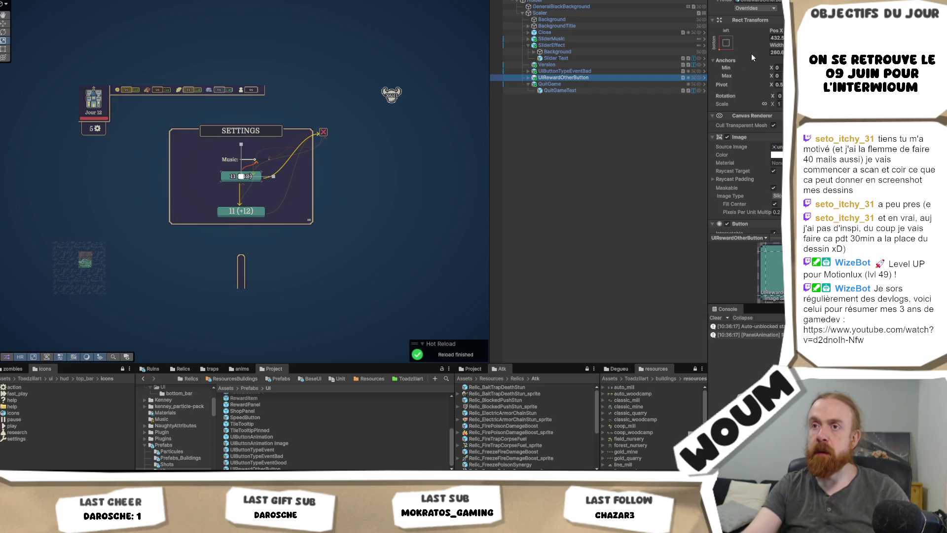
left_click(726, 44)
left_click(771, 125)
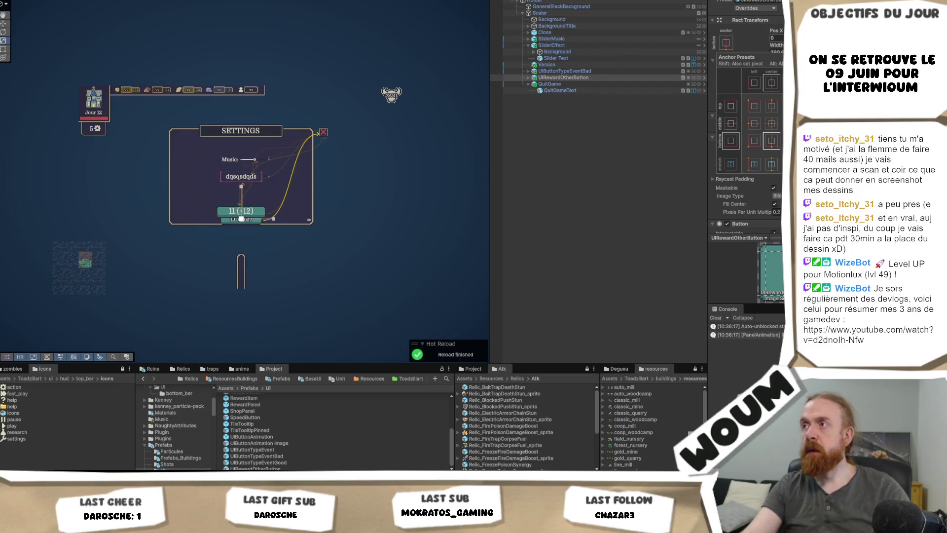
key("Escape")
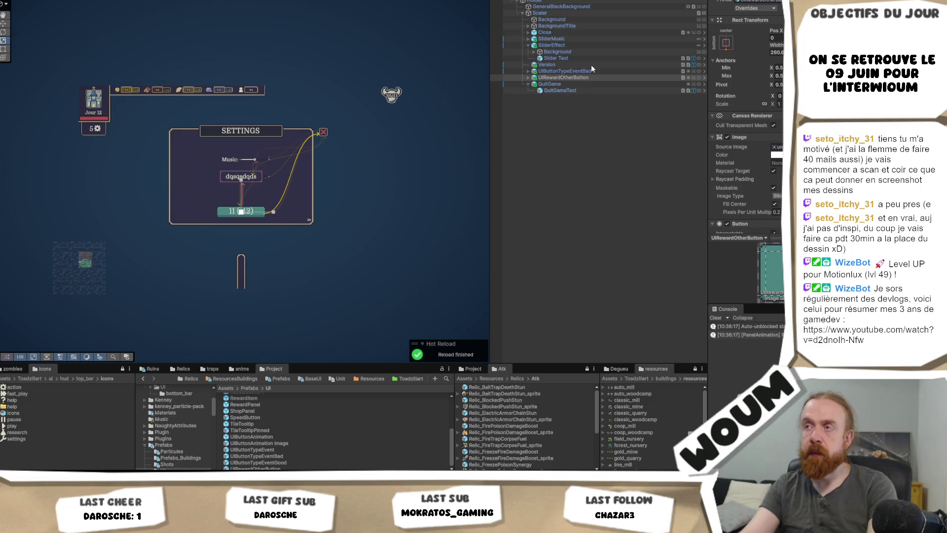
Copy QuitGameText's Translate Text Value component.
left_click(570, 83)
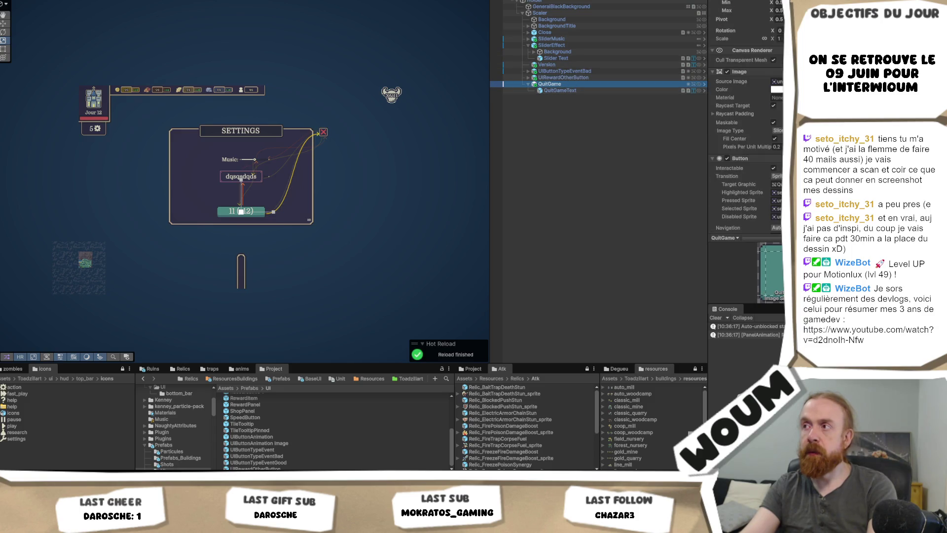
scroll(773, 121, "down", 1)
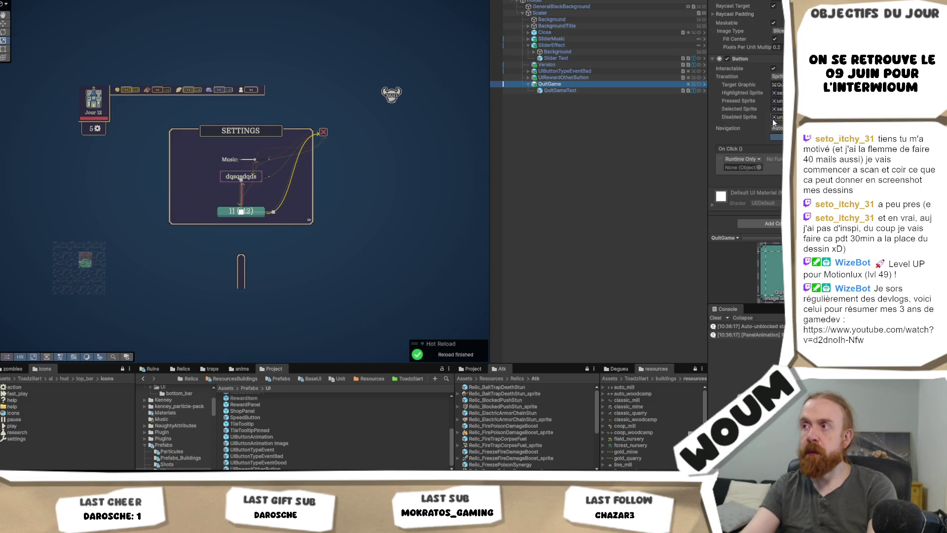
left_click(563, 90)
scroll(758, 116, "down", 5)
scroll(758, 117, "down", 3)
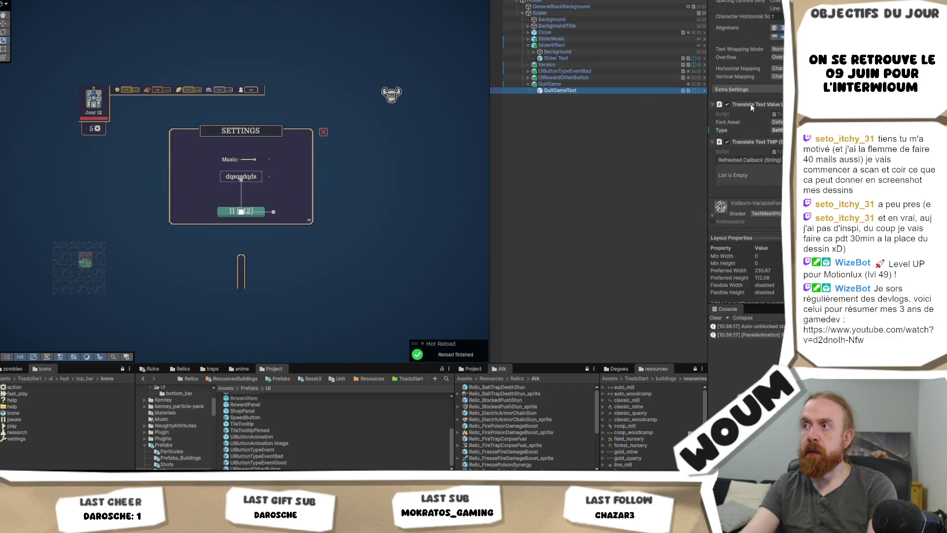
right_click(722, 104)
left_click(510, 75)
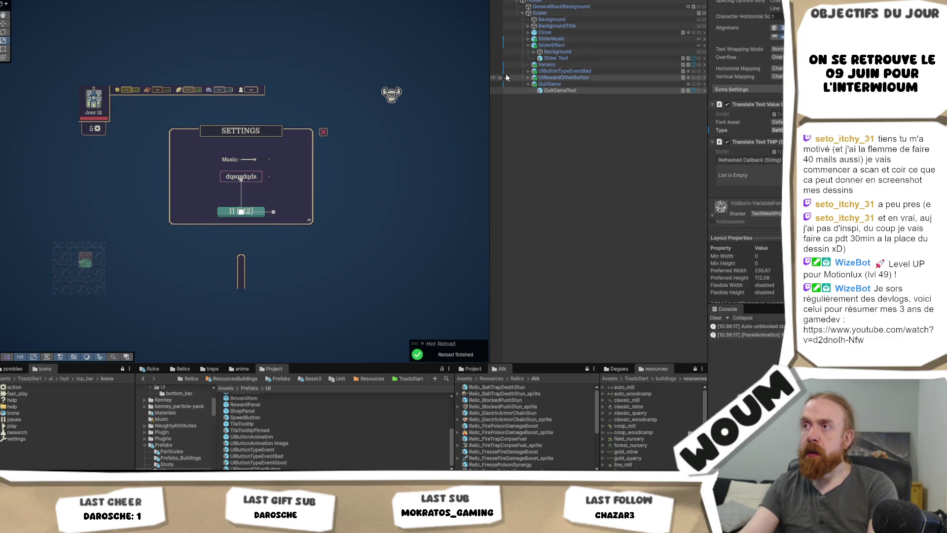
Expand UIRewardOtherButton and select its TextButton label's translation component.
left_click(574, 78)
scroll(757, 163, "down", 3)
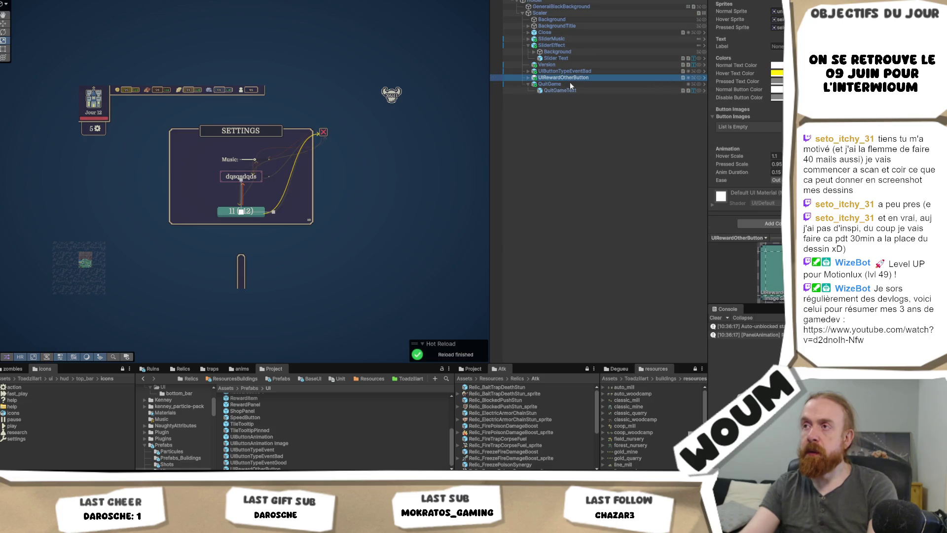
left_click(527, 77)
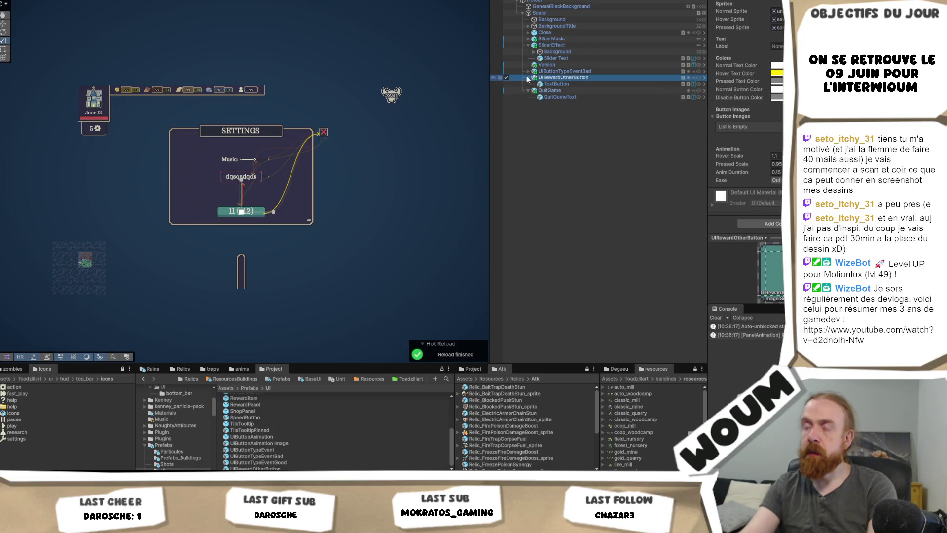
left_click(556, 84)
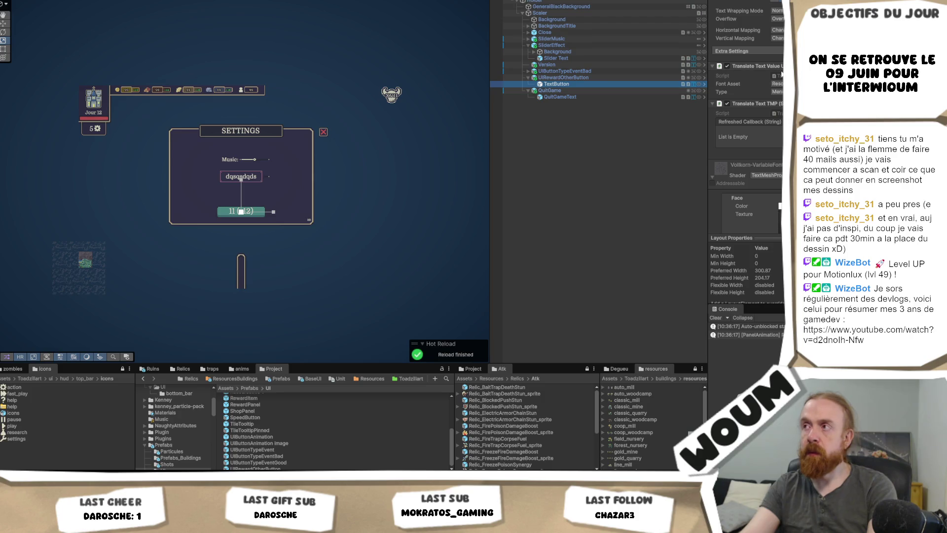
right_click(720, 68)
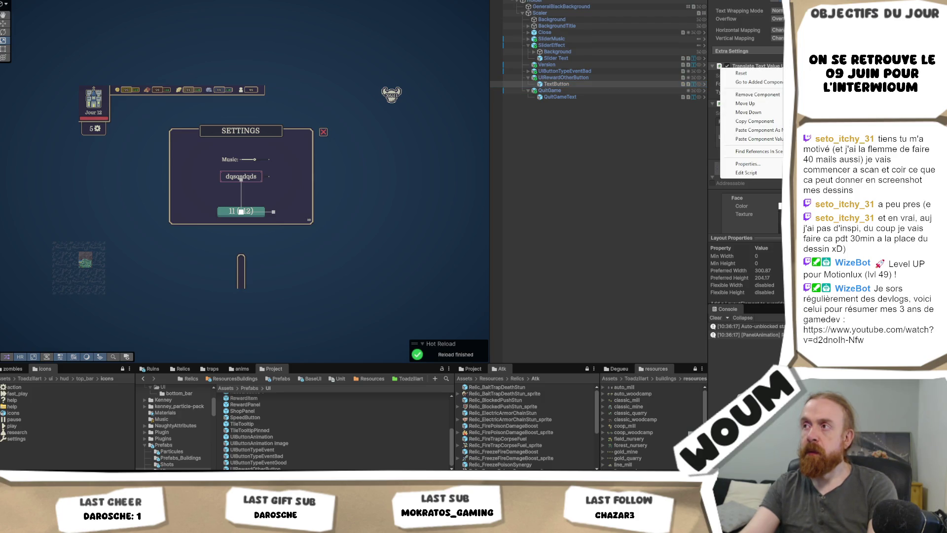
left_click(642, 152)
Paste the copied translation values onto TextButton and pick the Settings-type entry.
left_click(620, 78)
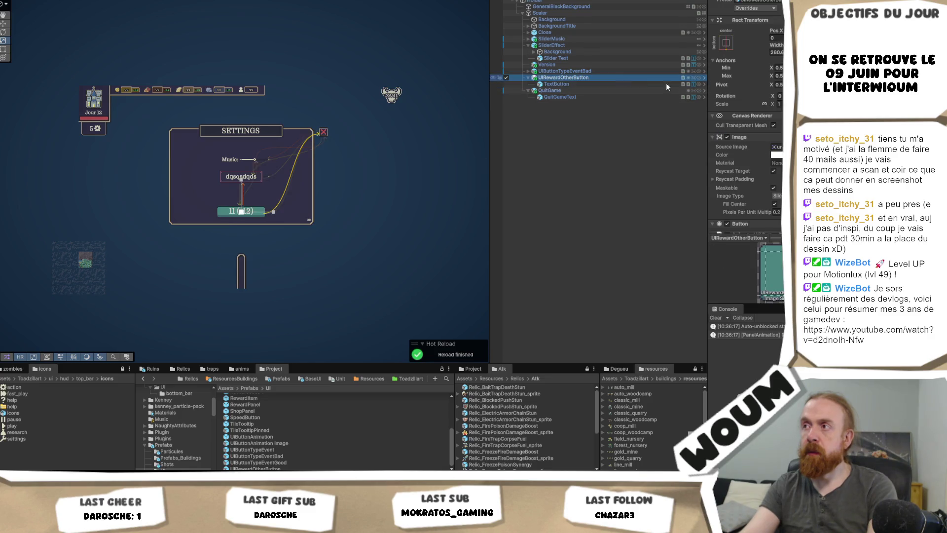
scroll(747, 108, "down", 10)
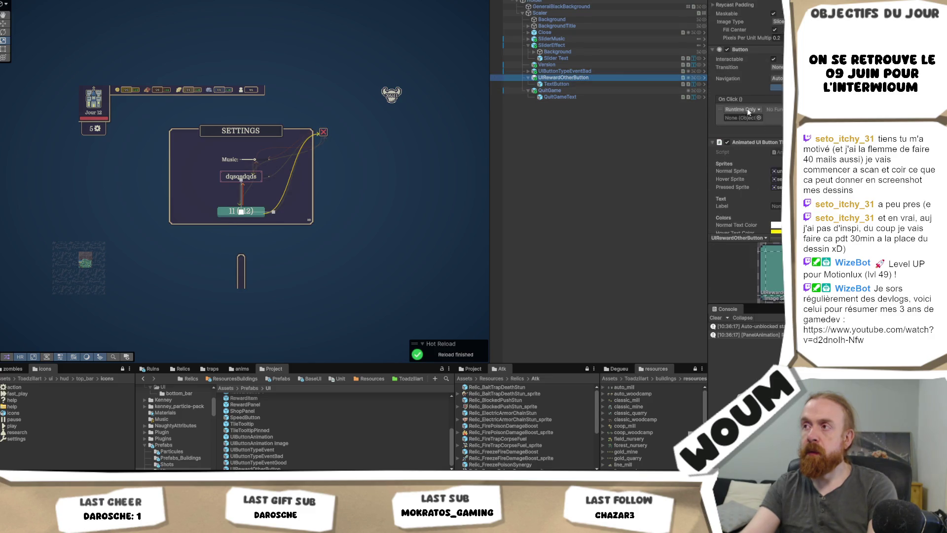
left_click(587, 85)
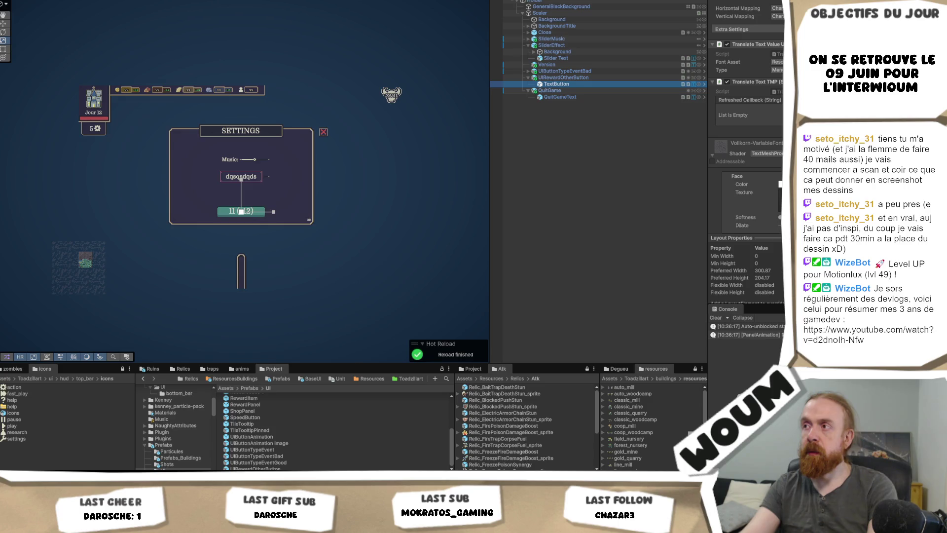
right_click(720, 45)
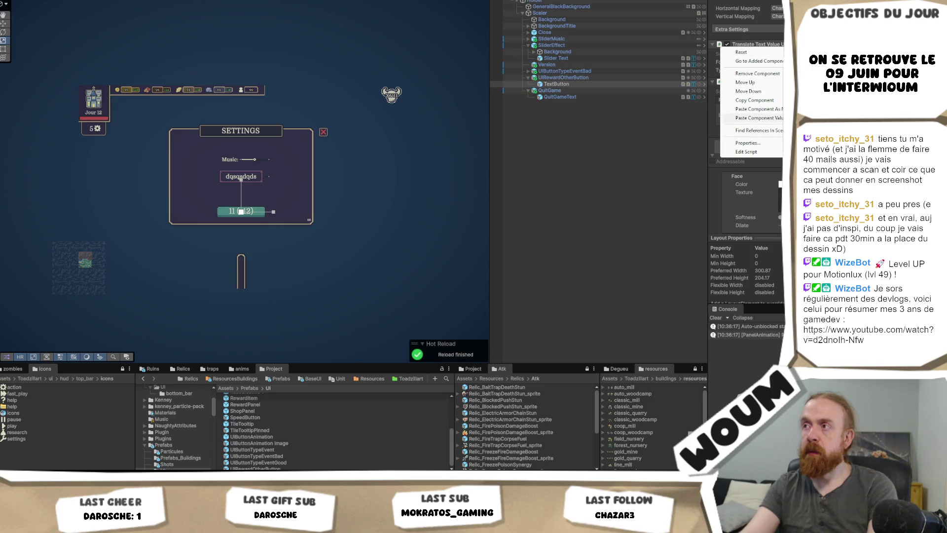
left_click(758, 118)
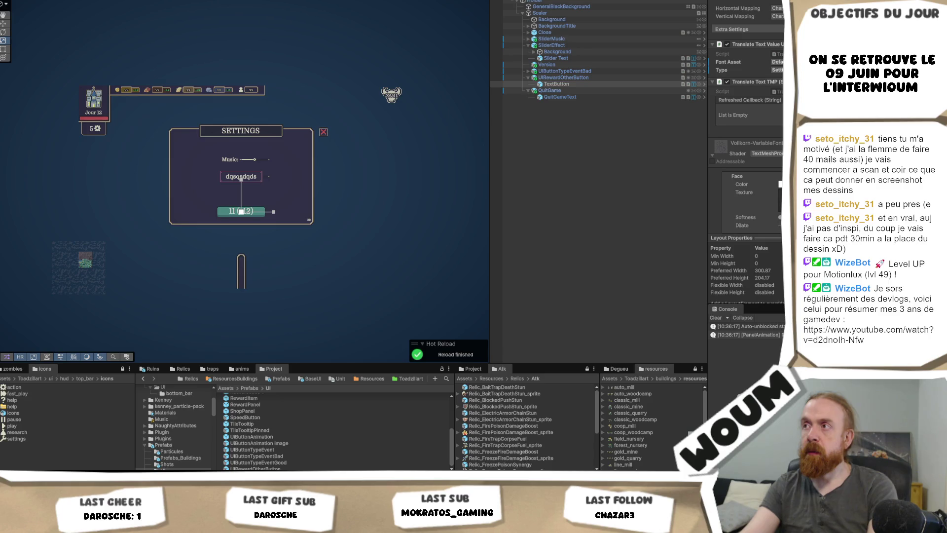
left_click(778, 70)
left_click(749, 104)
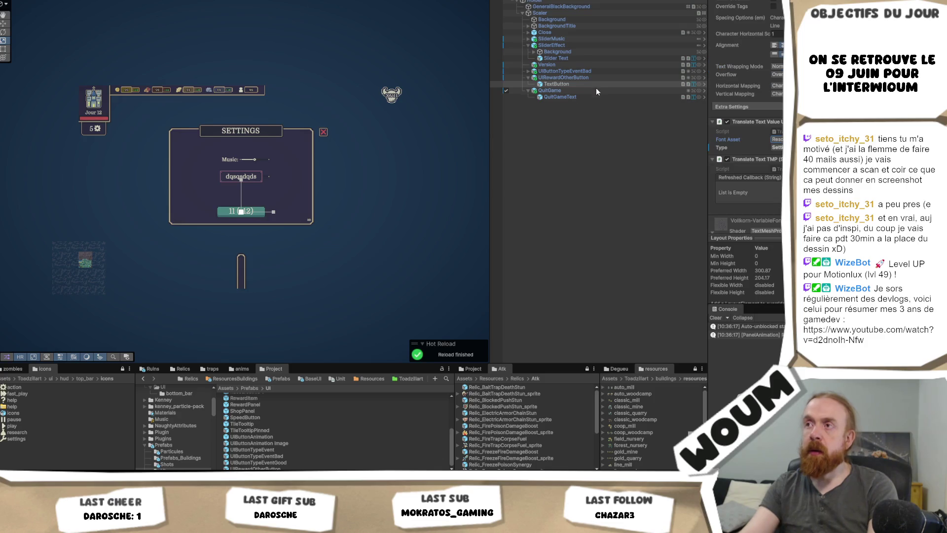
left_click(575, 93)
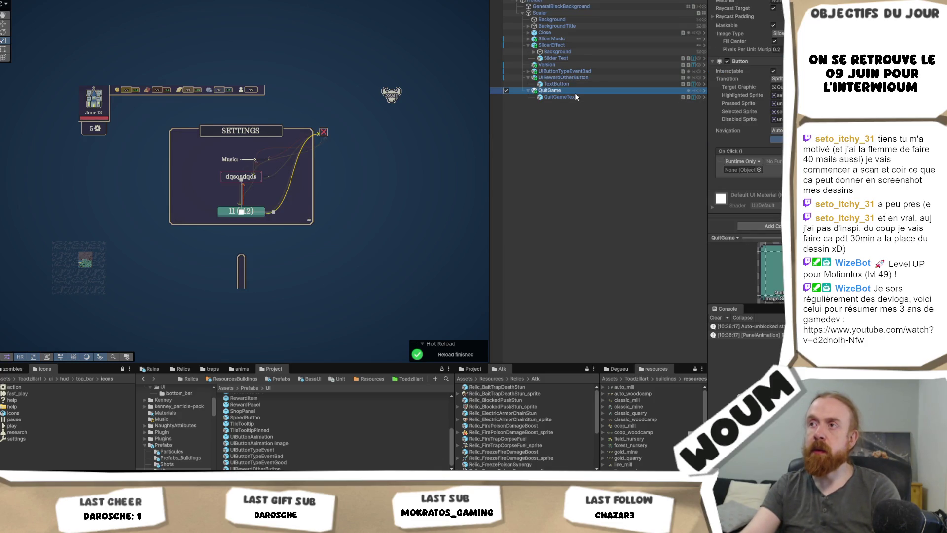
key("Delete")
left_click(571, 78)
scroll(745, 124, "down", 5)
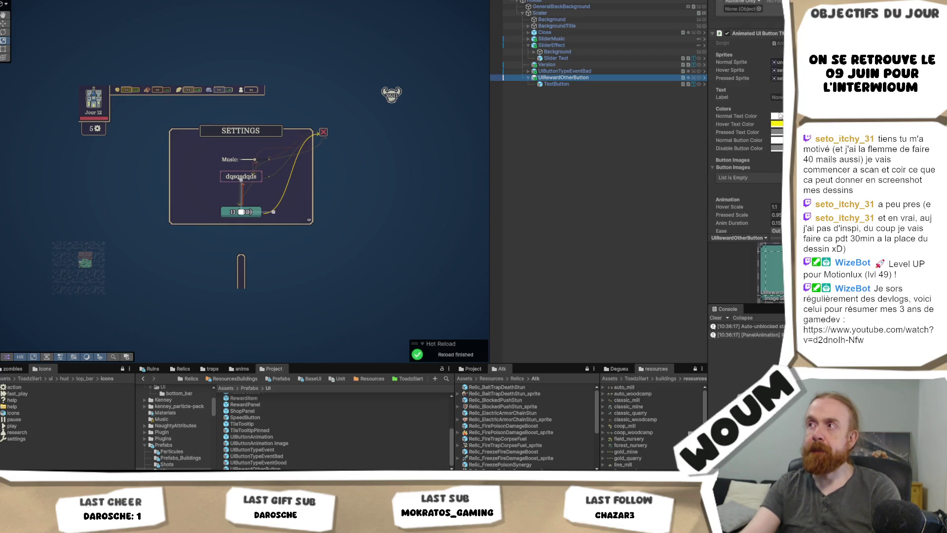
left_click_drag(551, 4, 743, 52)
left_click(774, 44)
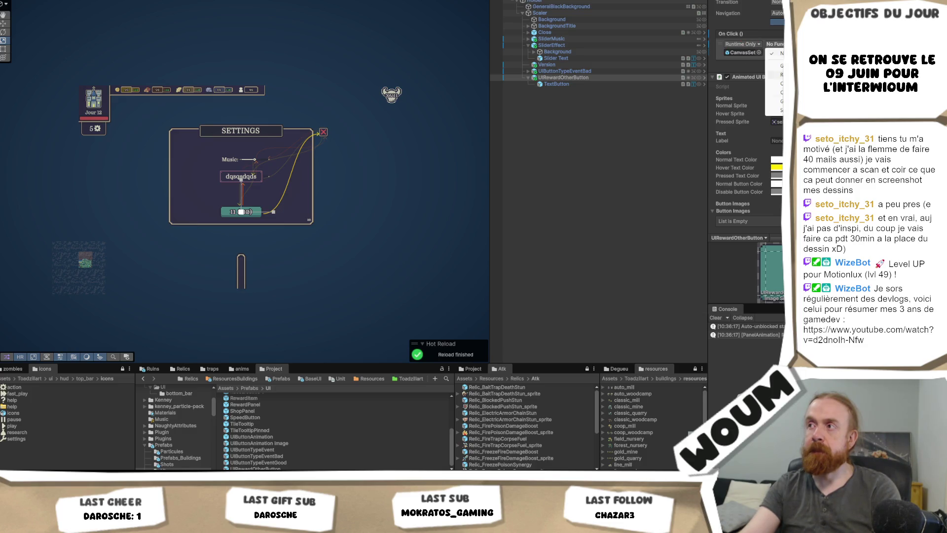
mouse_move(774, 108)
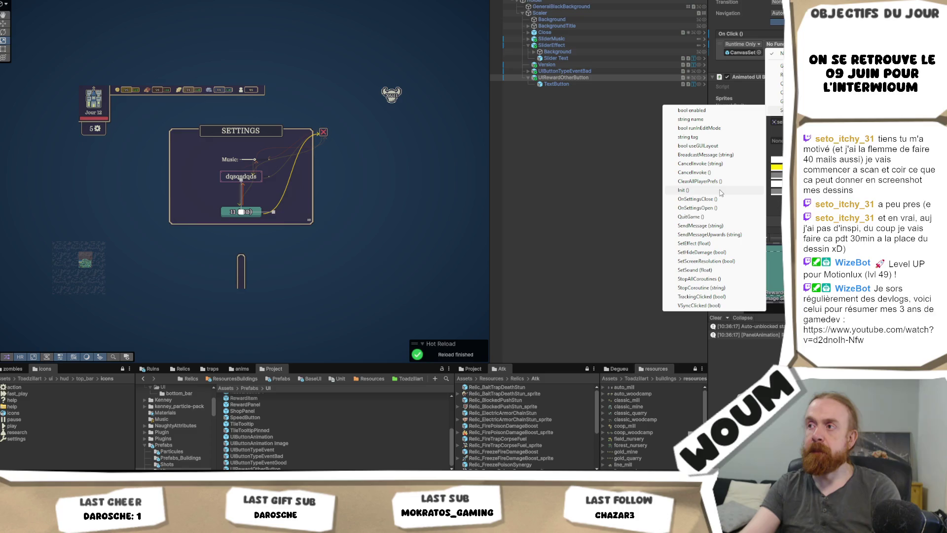
left_click(720, 217)
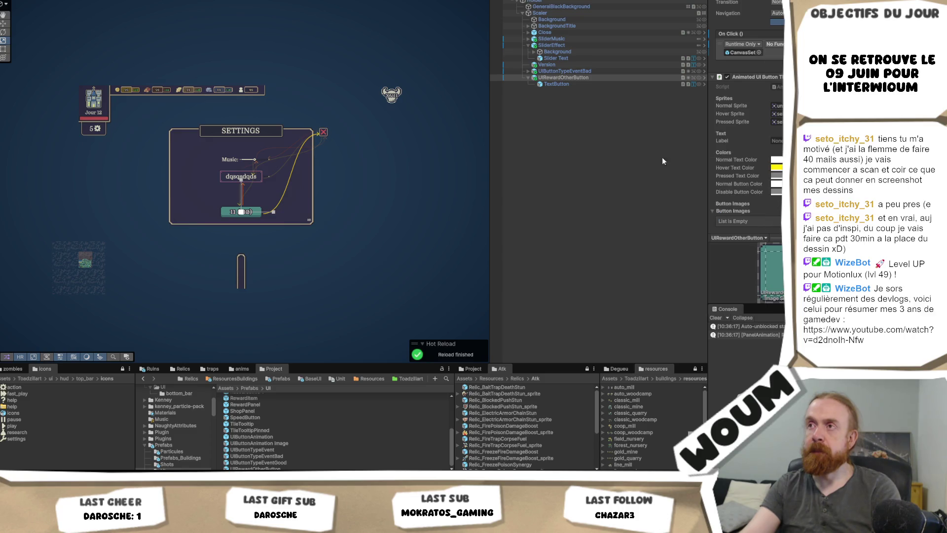
scroll(745, 148, "up", 10)
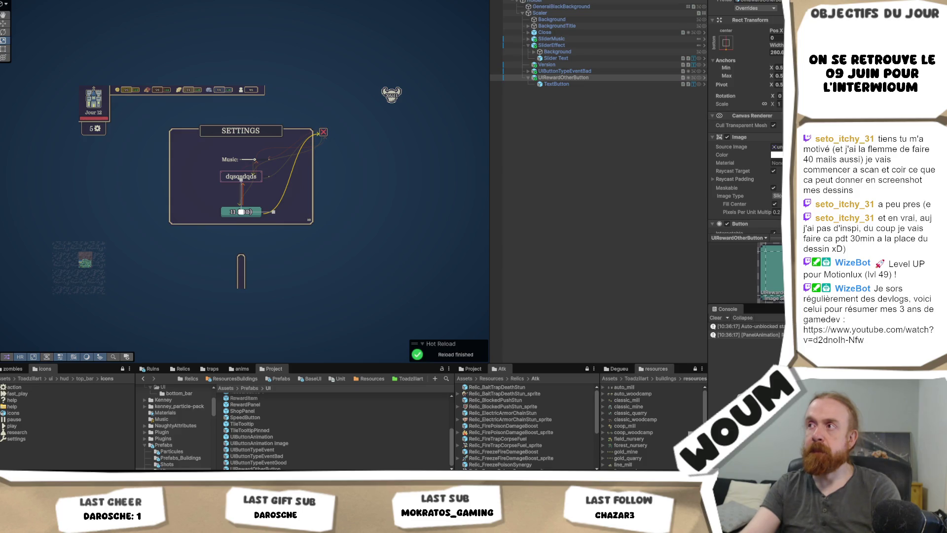
left_click(775, 52)
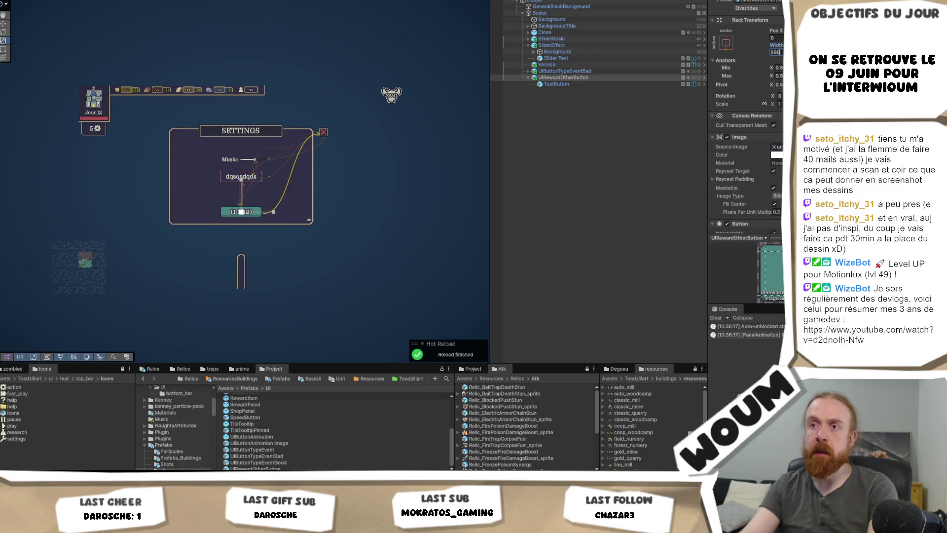
Delete UIButtonTypeEventBad and rename UIRewardOtherButton and its TextButton child to Abandon.
left_click(601, 70)
key("Delete")
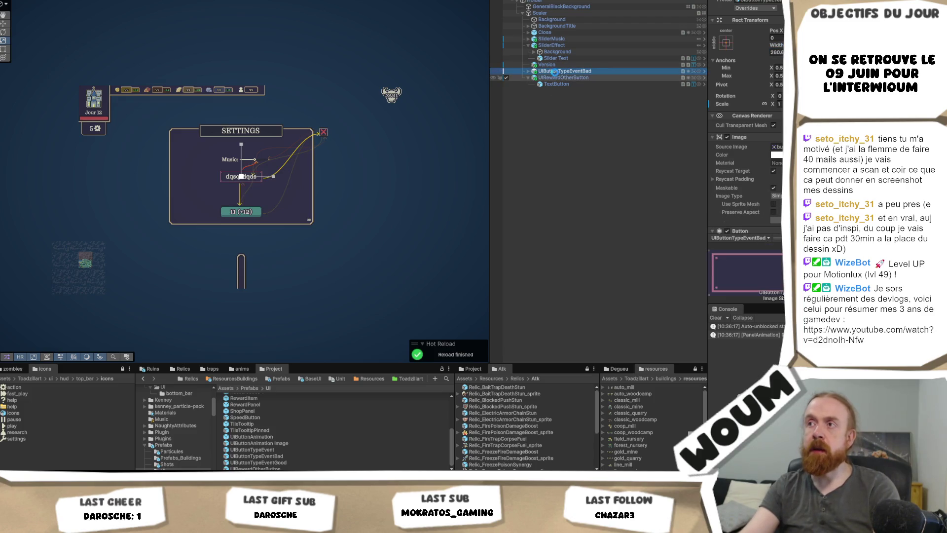
key("F2")
type("Qu")
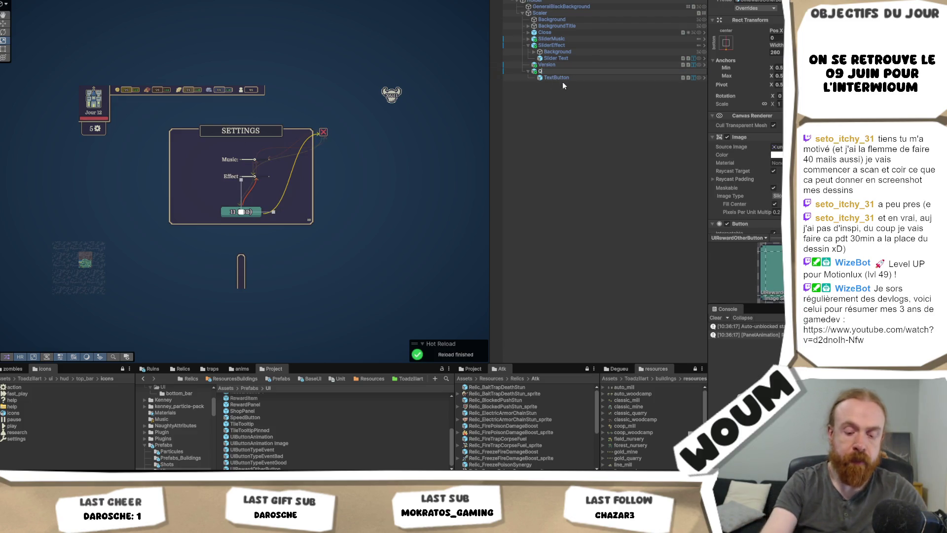
key("BackSpace")
key("BackSpace")
type("Aban")
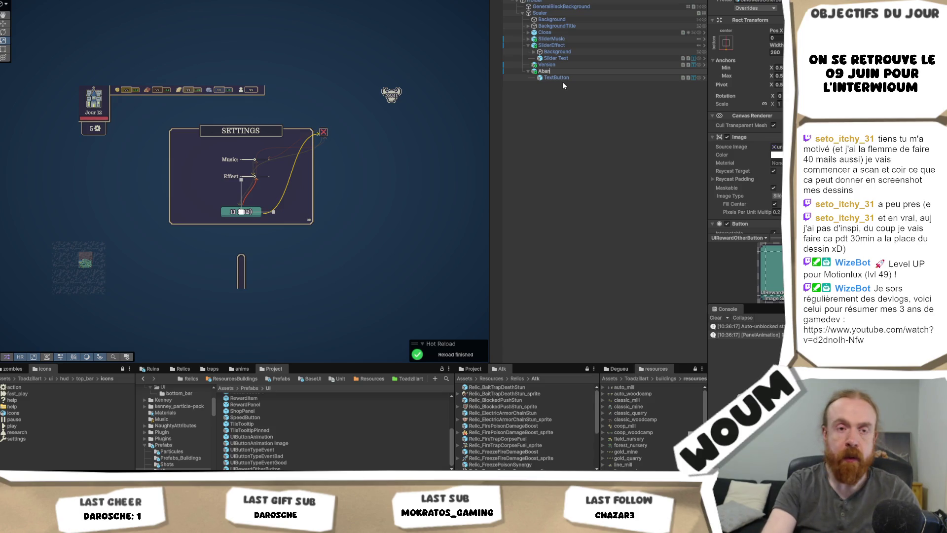
type("don")
left_click(565, 79)
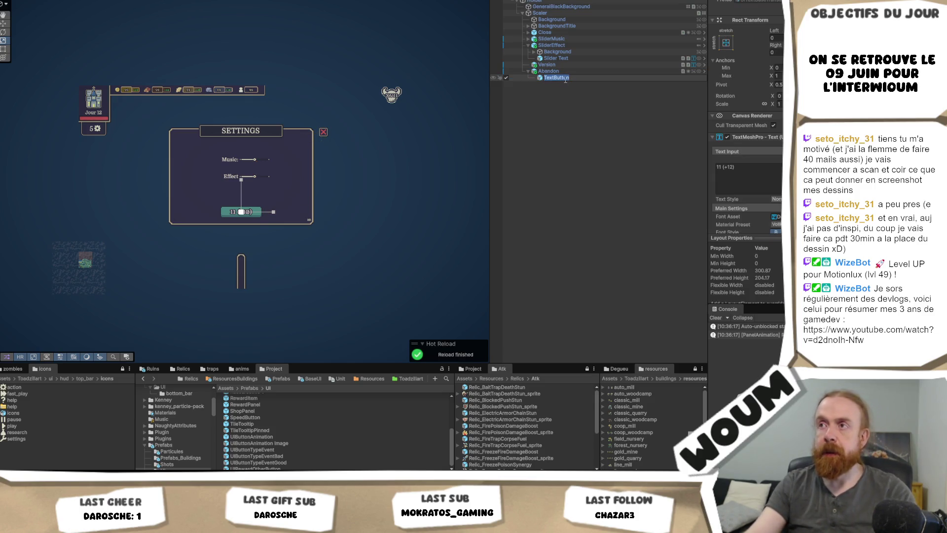
type("Abandon")
key("Return")
Select the Abandon button and locate the sprite it uses.
left_click(566, 70)
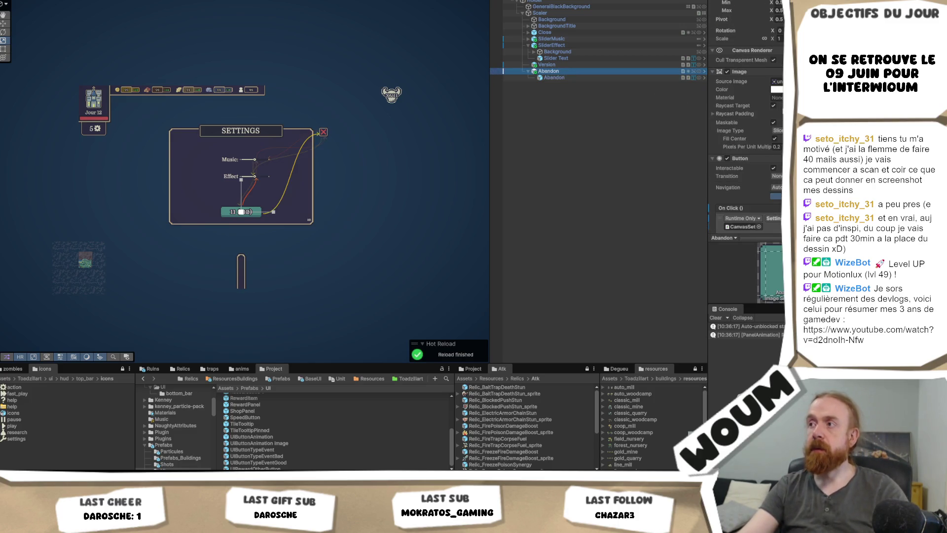
scroll(744, 148, "down", 1)
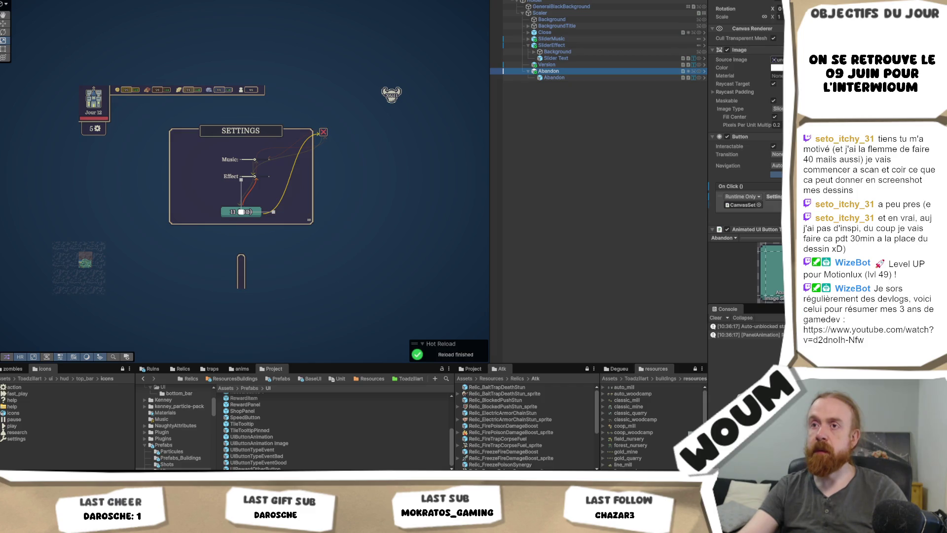
left_click(777, 60)
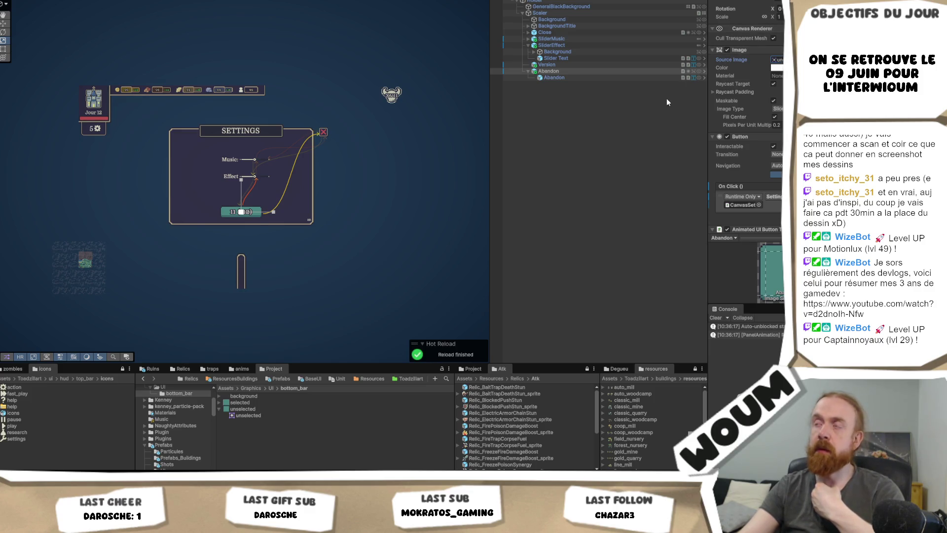
scroll(762, 28, "up", 5)
Open the UIButtonTypeEventGood prefab, locate its green sprite, and return to the scene.
left_click(763, 29)
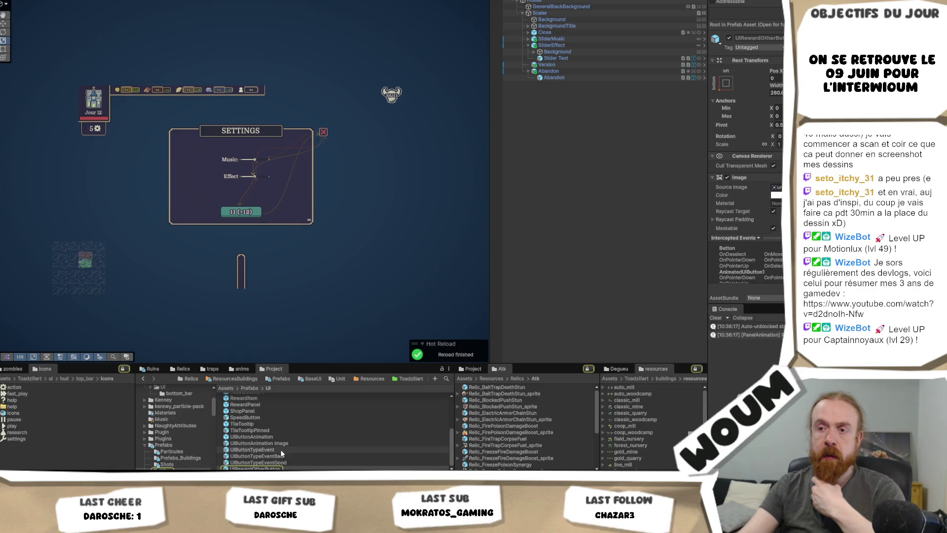
double_click(269, 462)
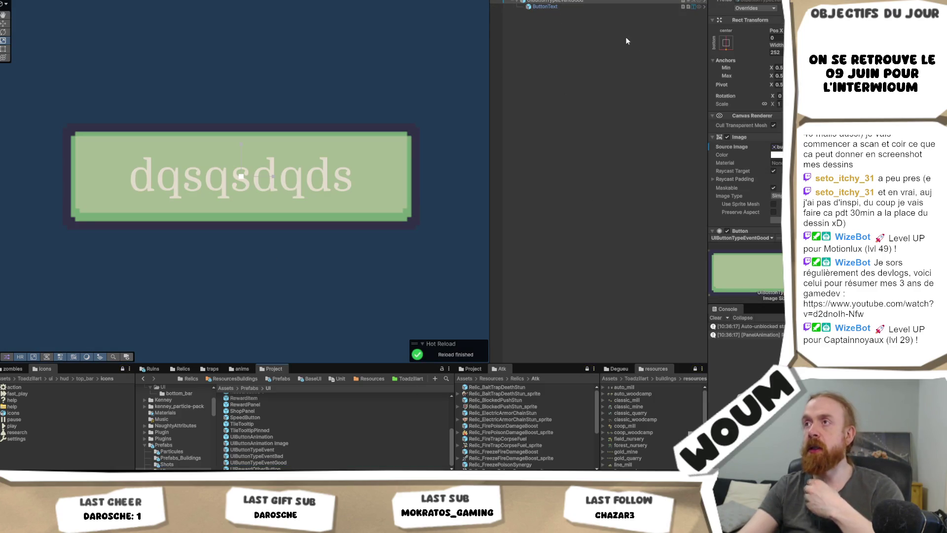
left_click(777, 146)
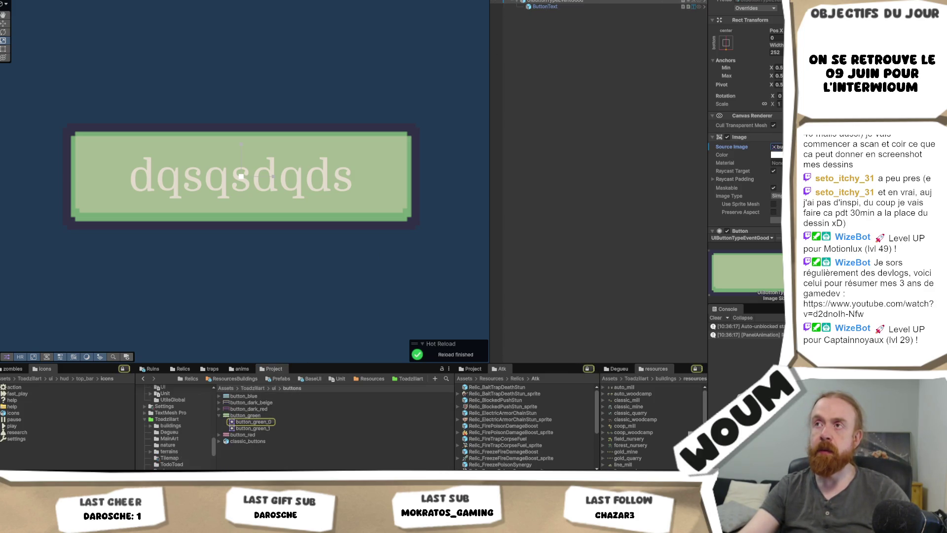
left_click(553, 1)
left_click(508, 1)
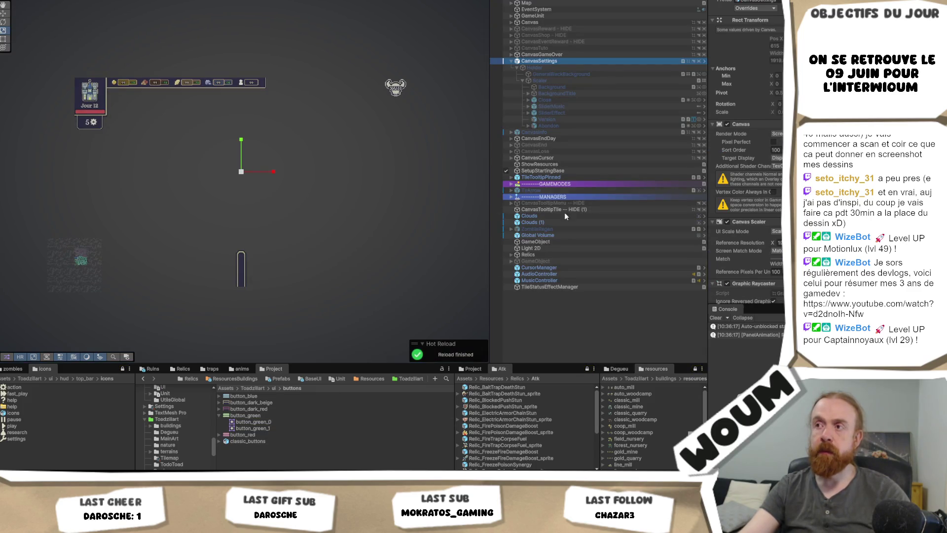
Reopen CanvasSettings, show the red button sprites, and lock the Project window on ui/buttons.
left_click(704, 61)
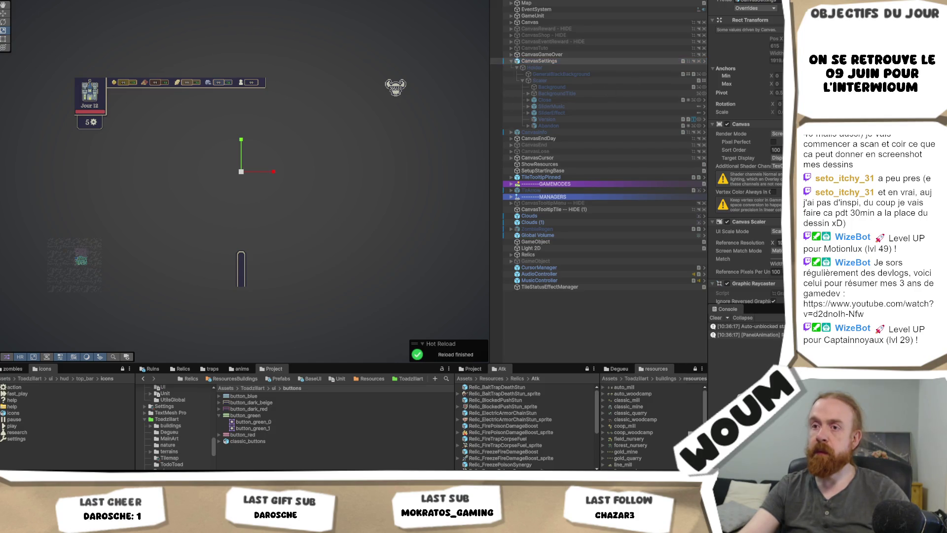
left_click(548, 71)
scroll(744, 148, "down", 10)
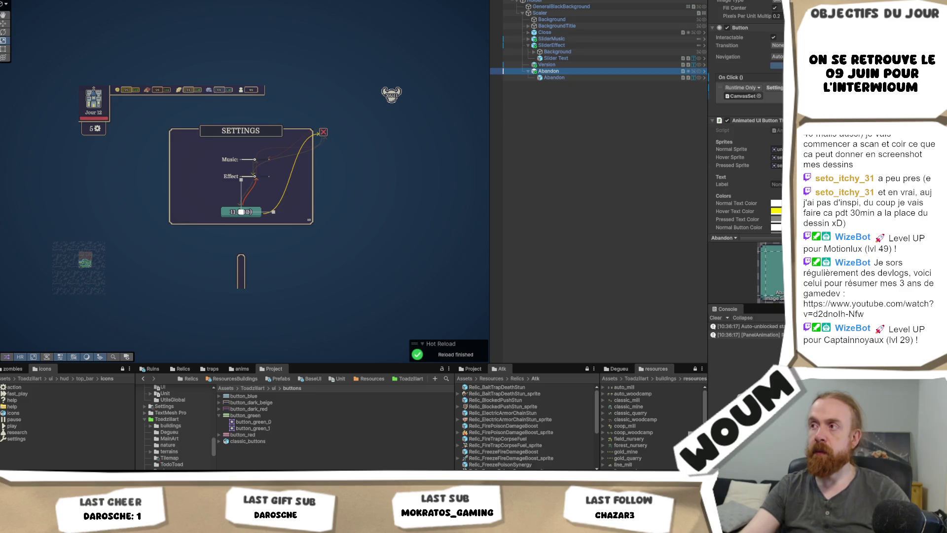
left_click(220, 435)
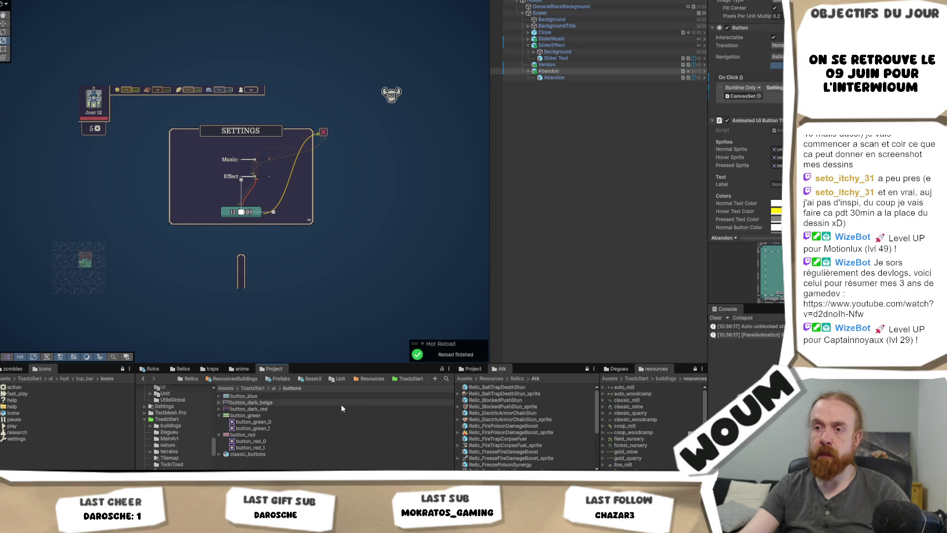
left_click(597, 71)
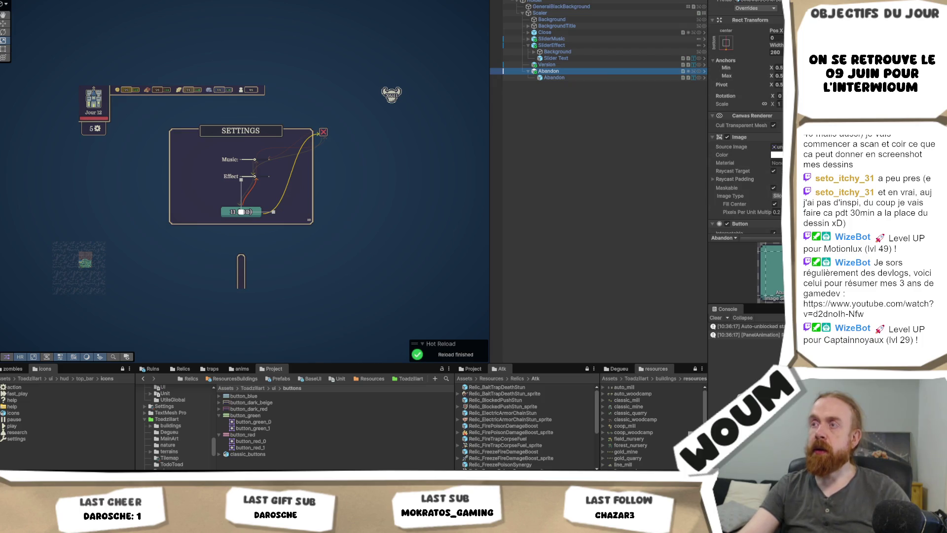
left_click(442, 369)
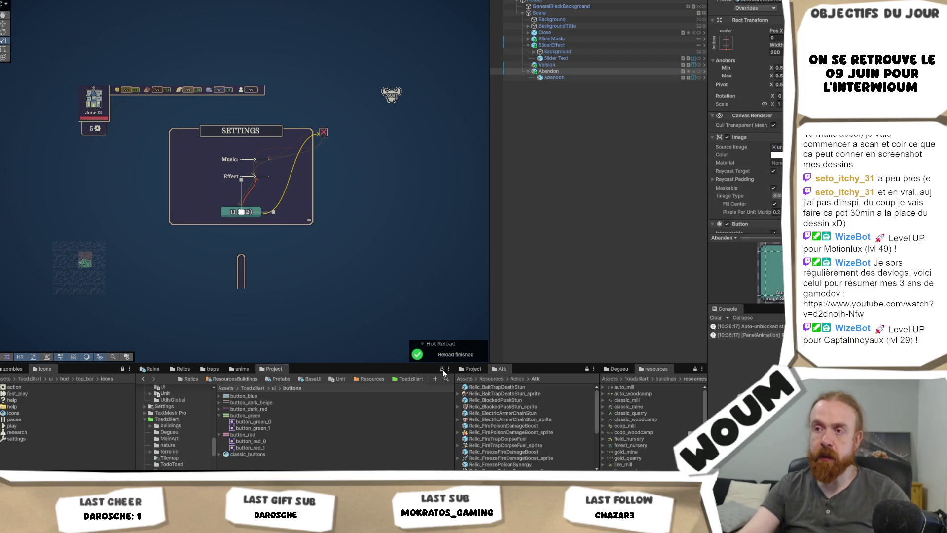
Add a second Project browser panel and browse it to the Prefabs/UI folder.
right_click(276, 369)
mouse_move(327, 428)
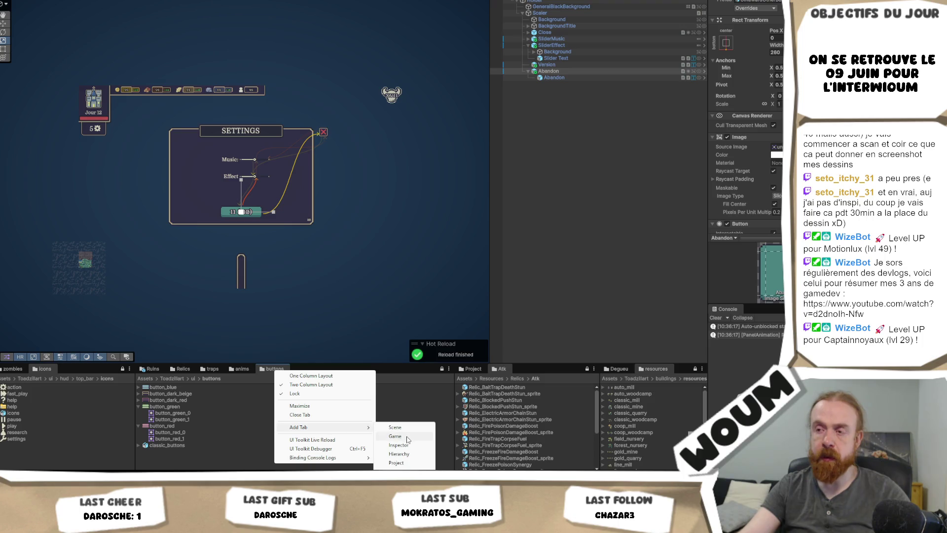
left_click(397, 463)
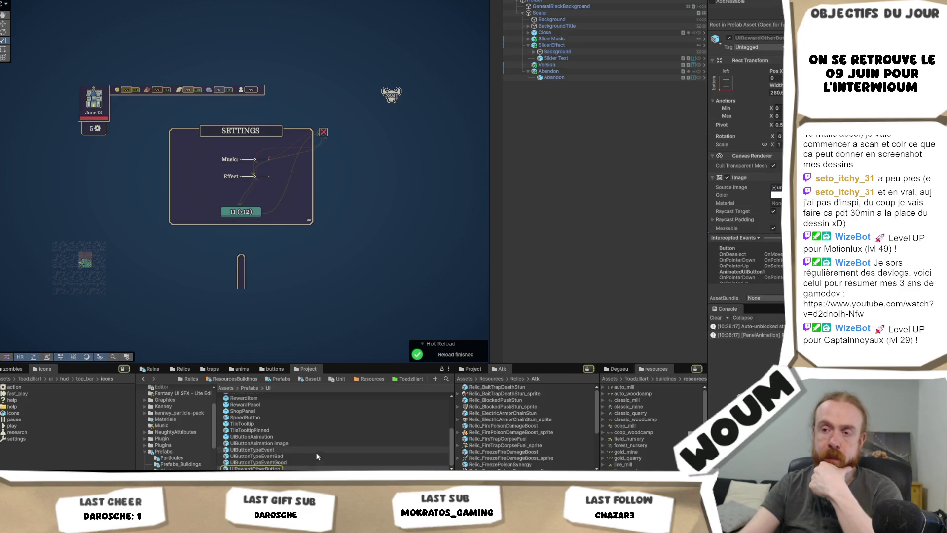
left_click(296, 468)
Look through the UI button prefabs and open the red UIButtonTypeEventBad in Prefab Mode.
left_click(285, 438)
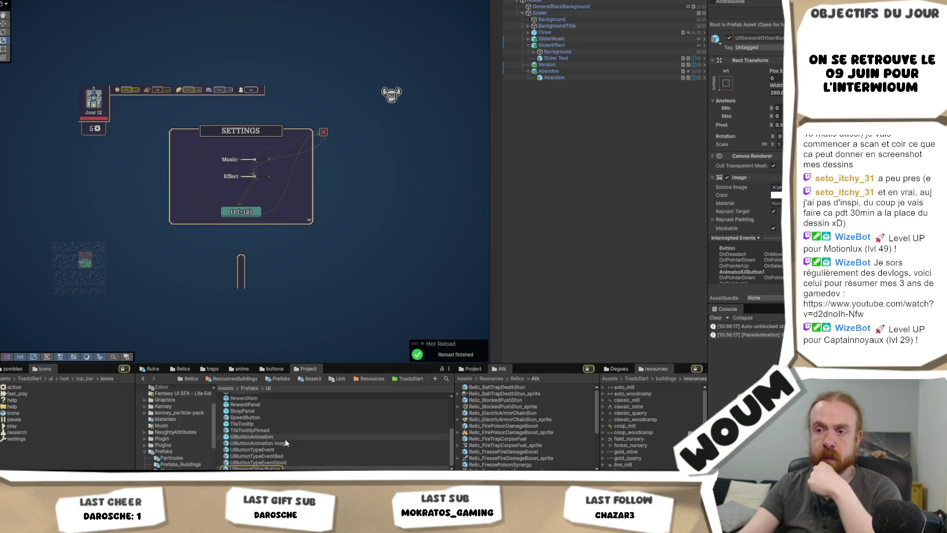
left_click(285, 442)
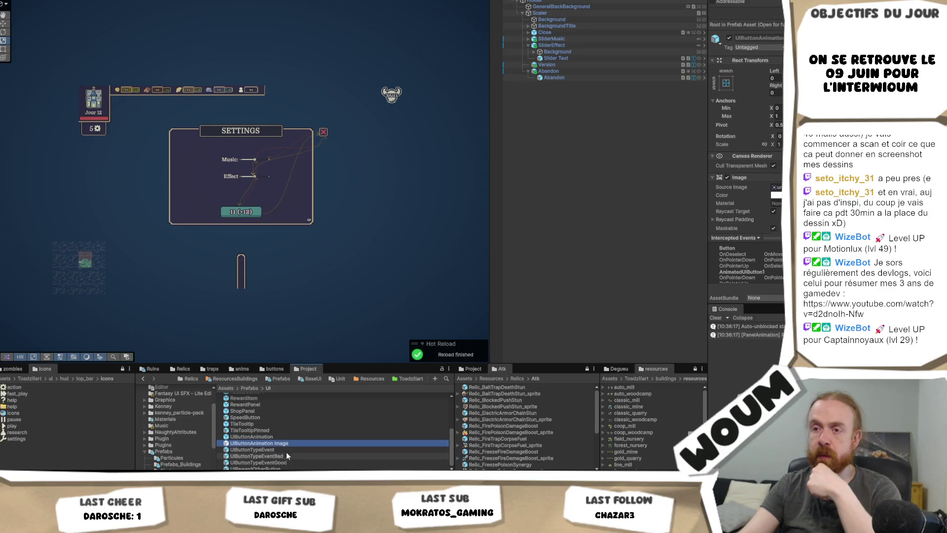
left_click(287, 450)
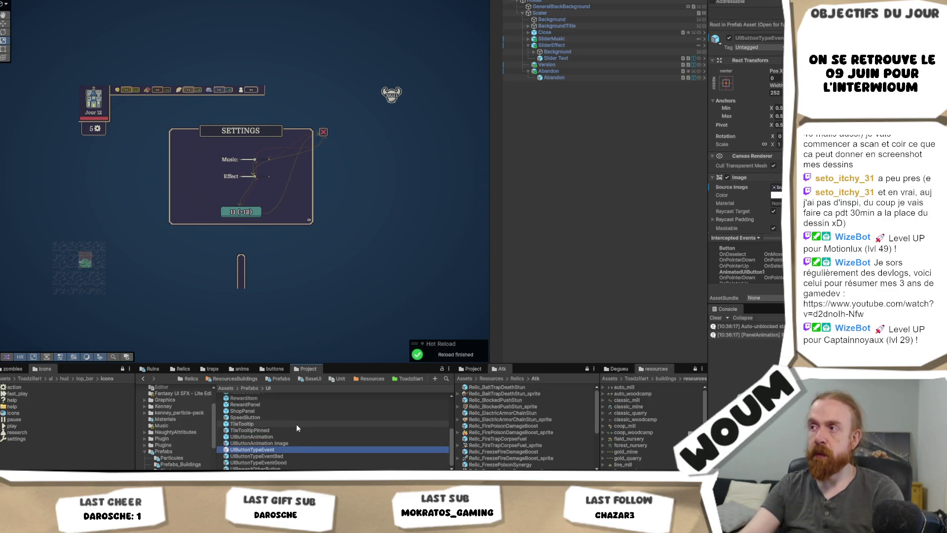
key("Down")
key("Down")
key("Up")
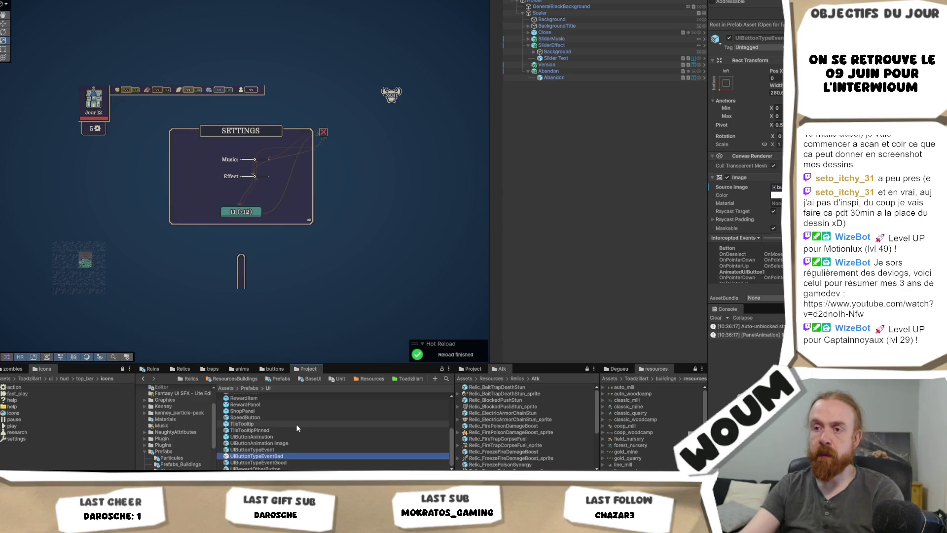
double_click(274, 456)
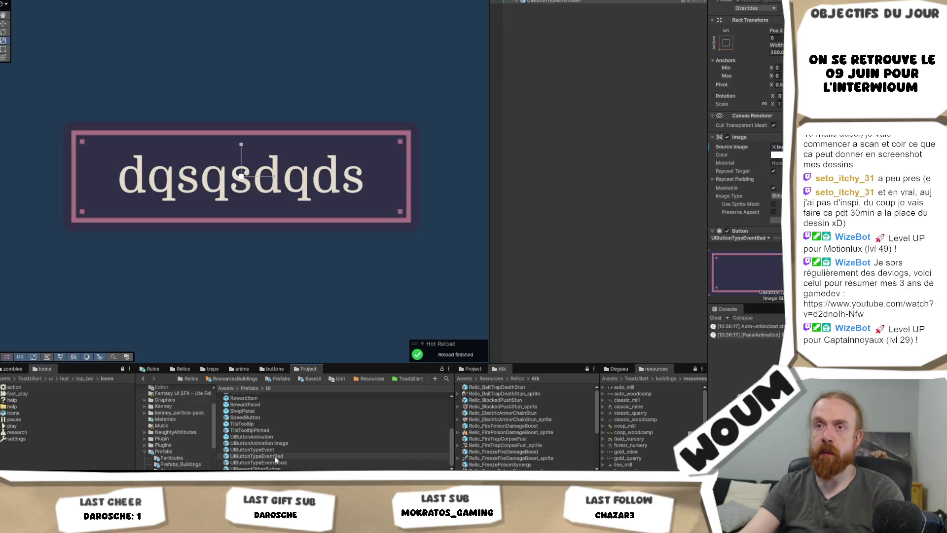
left_click(277, 449)
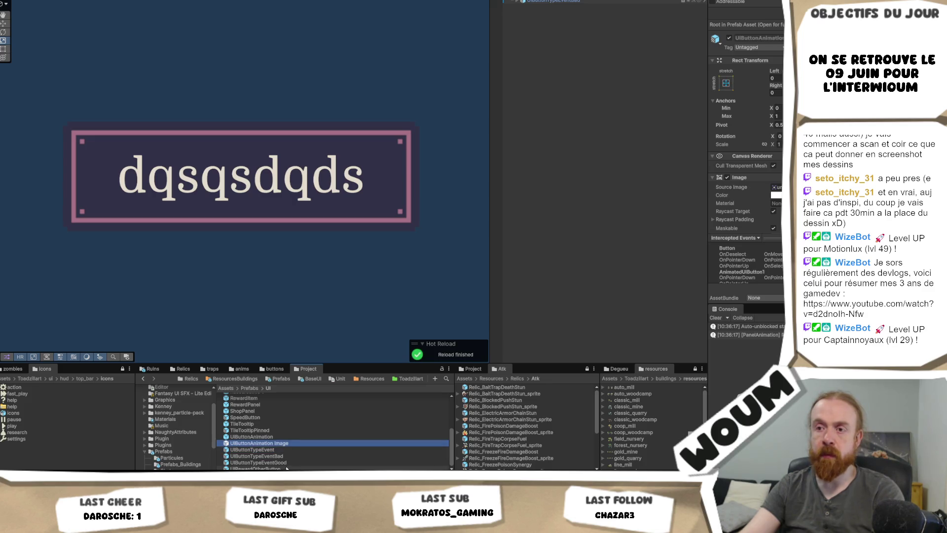
left_click(286, 468)
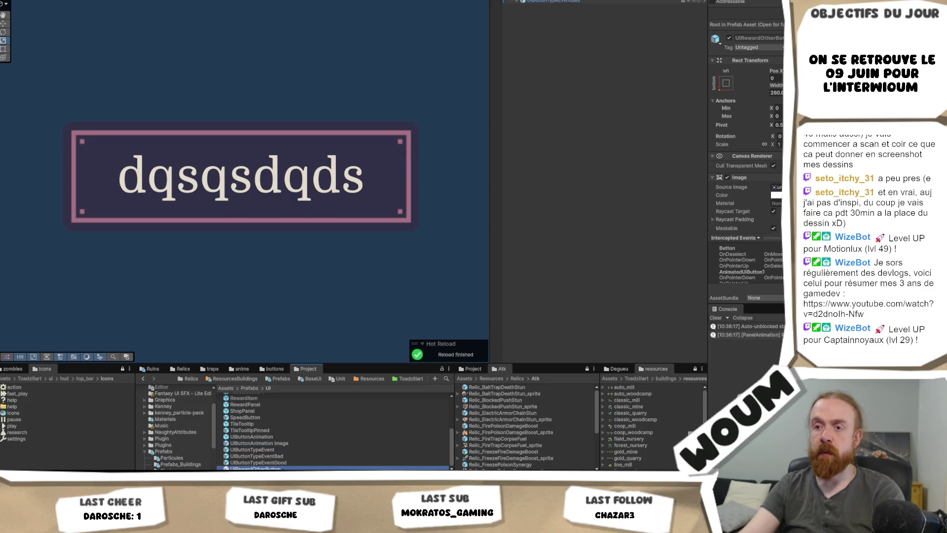
Inspect the UIRewardOtherButton and UIButtonAnimation prefabs, then select UIRewardOtherButton.
double_click(286, 467)
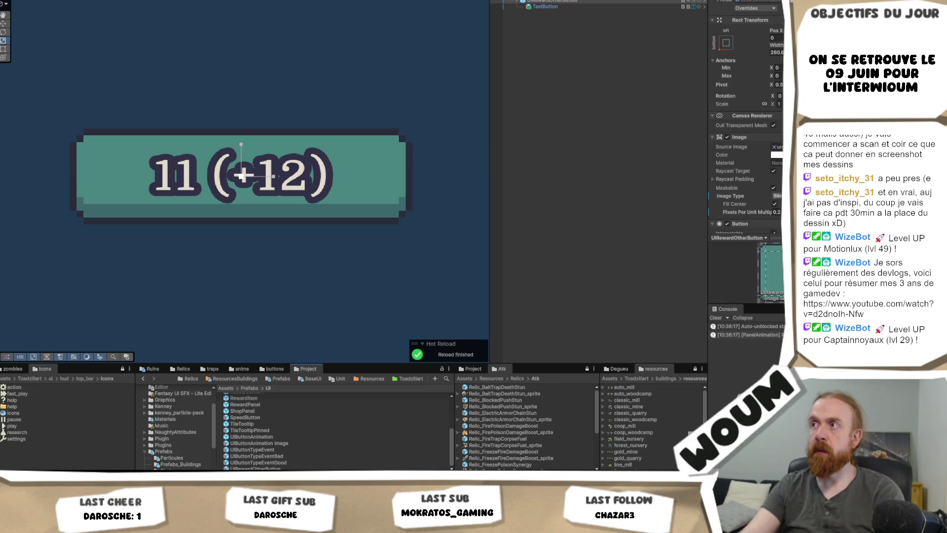
double_click(250, 436)
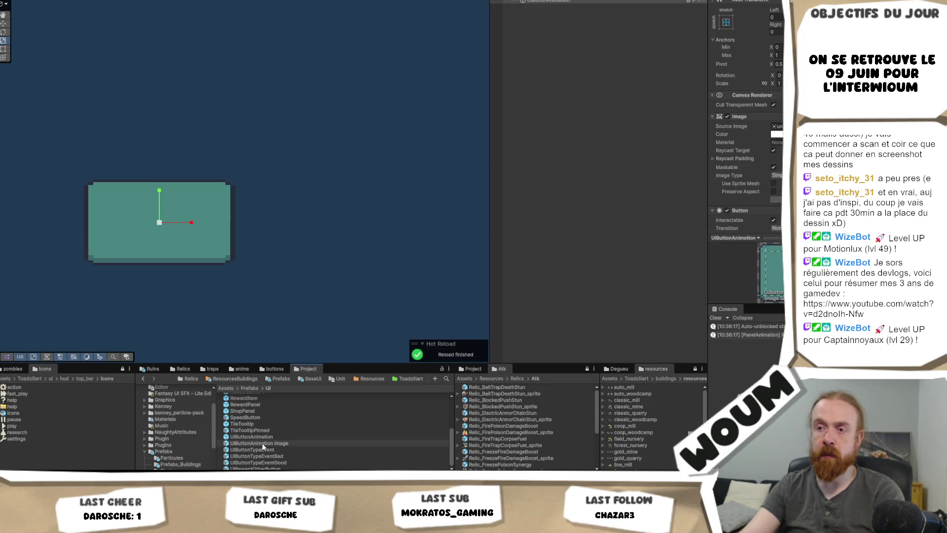
left_click(254, 467)
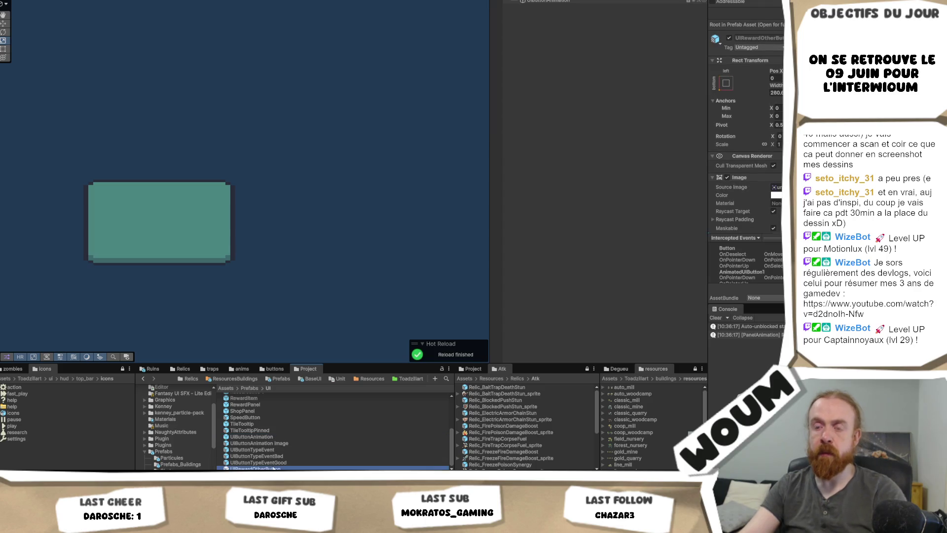
Duplicate UIRewardOtherButton as UIButtonBad and open the copy in Prefab Mode.
key("ctrl+d")
key("F2")
type("UIReward")
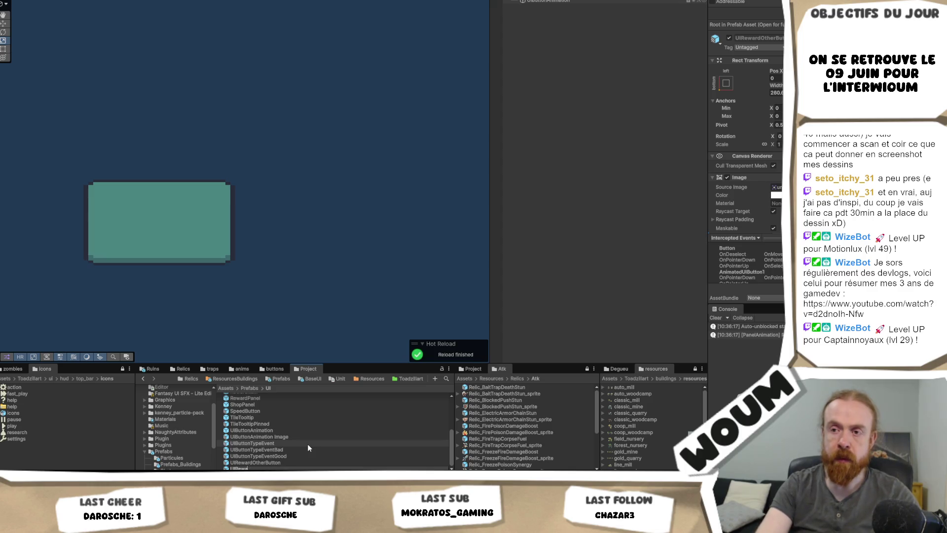
key("BackSpace")
key("BackSpace")
key("BackSpace")
type("Butt")
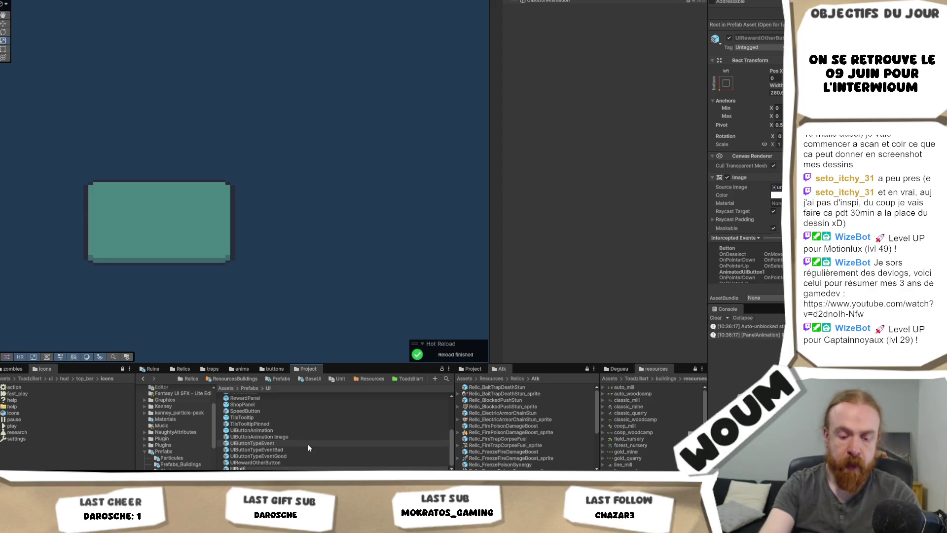
type("onBad")
key("Return")
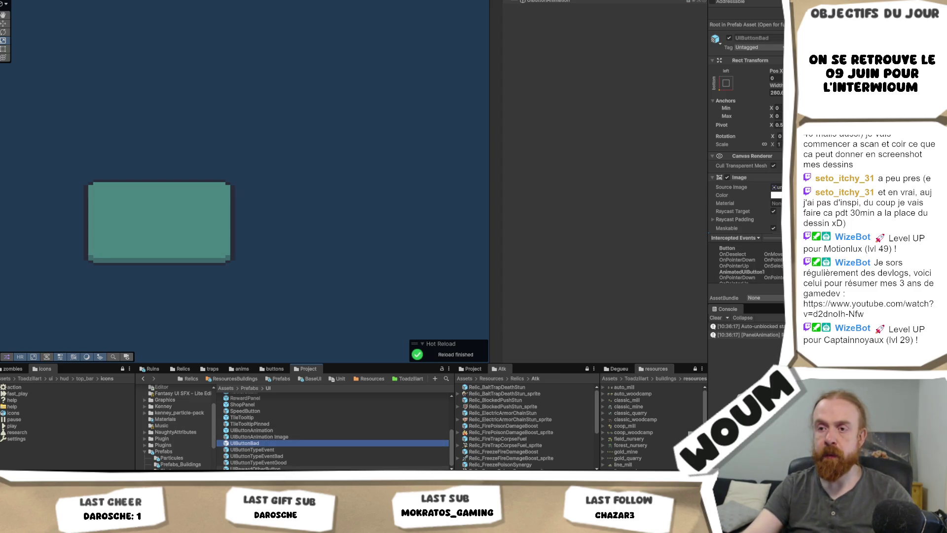
double_click(245, 443)
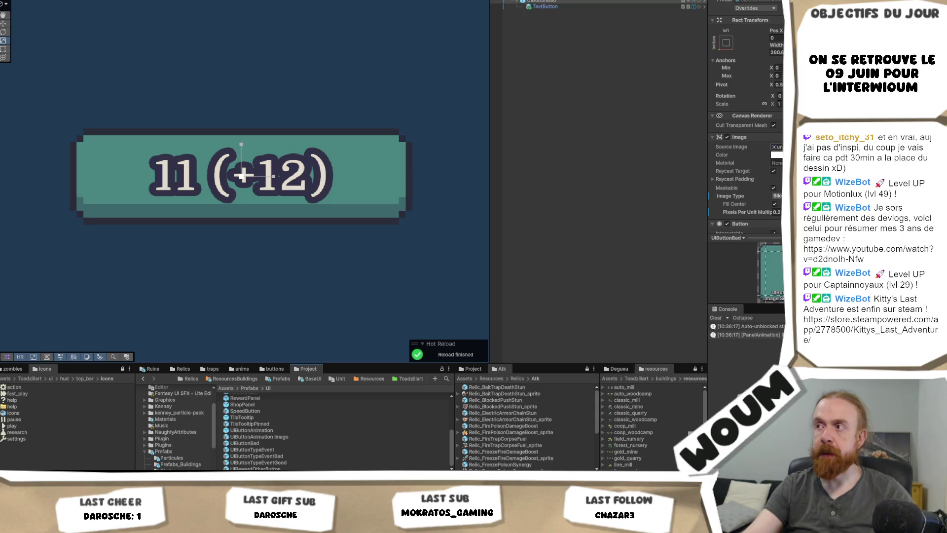
Give the button Image a red button sprite and set its Image Type to Simple.
left_click(275, 369)
mouse_move(170, 432)
left_mouse_down()
mouse_move(740, 148)
mouse_move(777, 98)
left_mouse_up()
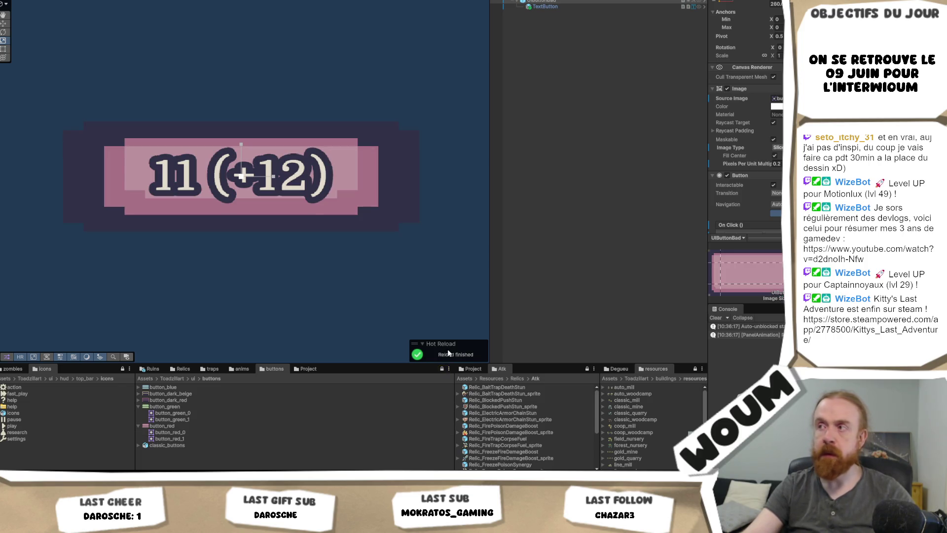
left_click(776, 146)
left_click(777, 156)
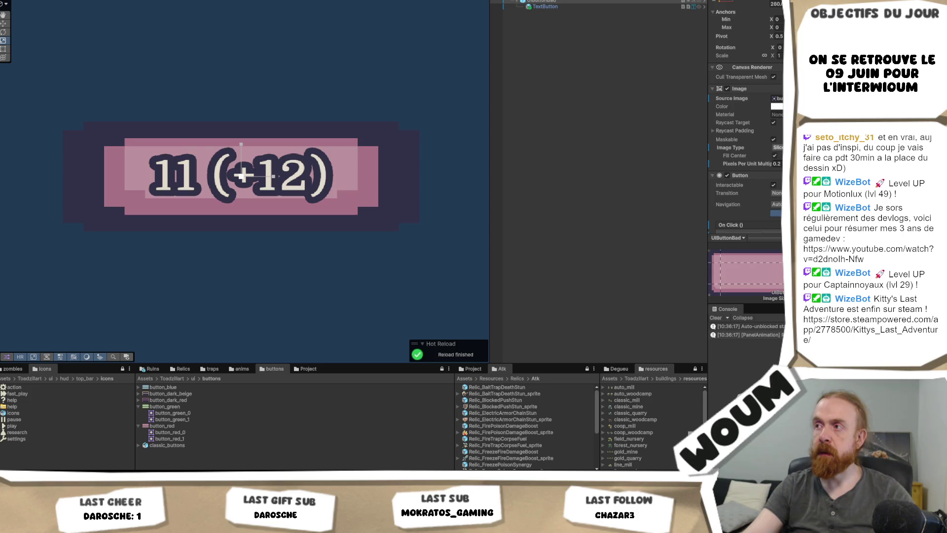
Assign red button sprites to the normal, hover and pressed state slots.
scroll(744, 148, "down", 3)
scroll(745, 148, "down", 10)
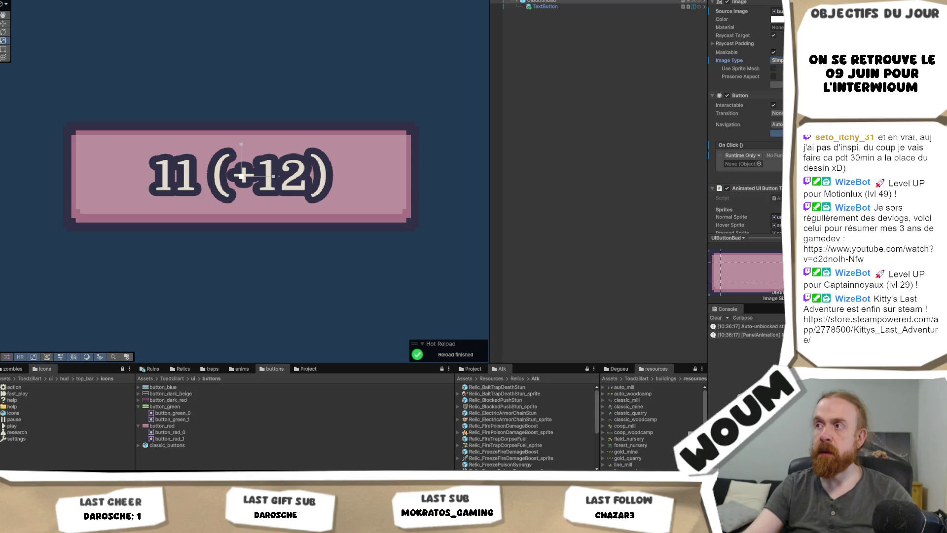
scroll(745, 148, "down", 1)
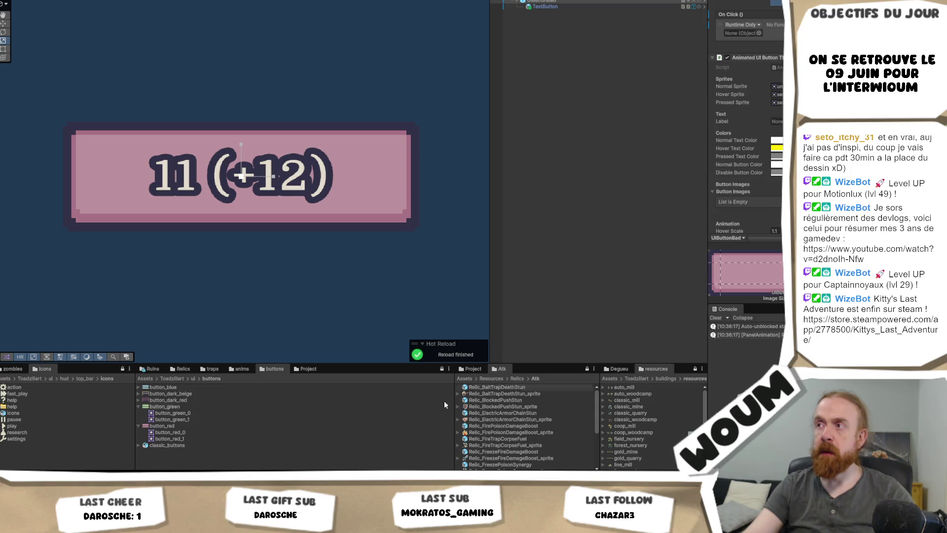
mouse_move(170, 432)
left_mouse_down()
mouse_move(776, 102)
mouse_move(776, 86)
left_mouse_up()
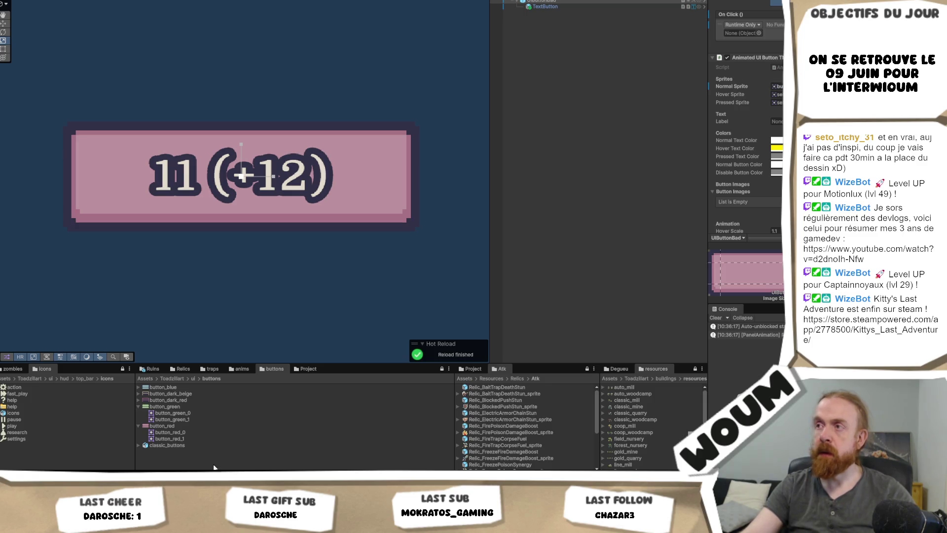
left_click_drag(170, 438, 776, 94)
mouse_move(170, 438)
left_mouse_down()
mouse_move(443, 272)
mouse_move(777, 102)
left_mouse_up()
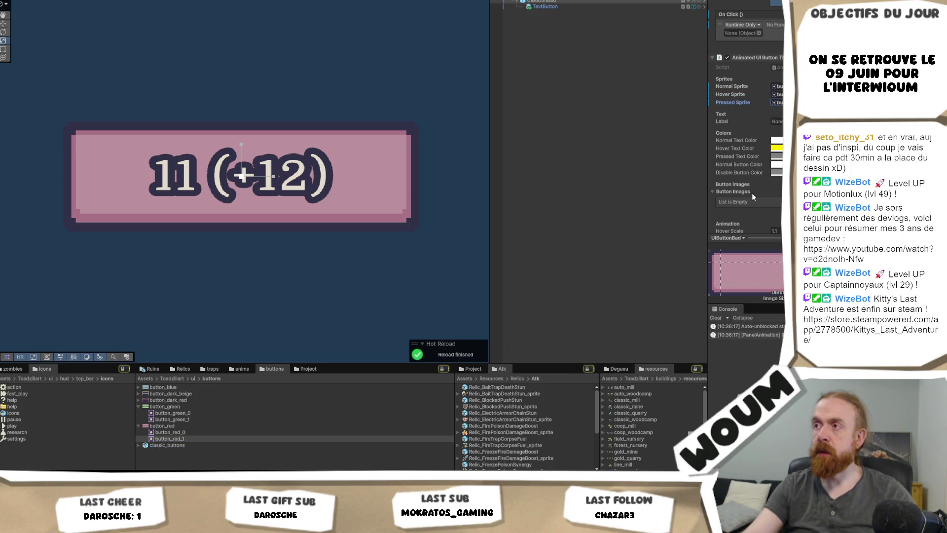
Enter 280 as a trial width value in the Inspector.
scroll(774, 199, "down", 3)
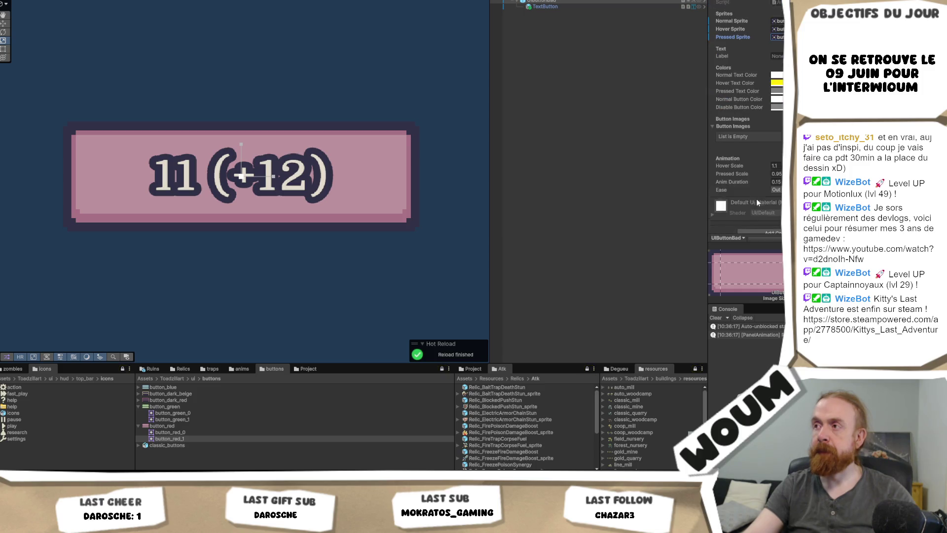
scroll(755, 192, "up", 5)
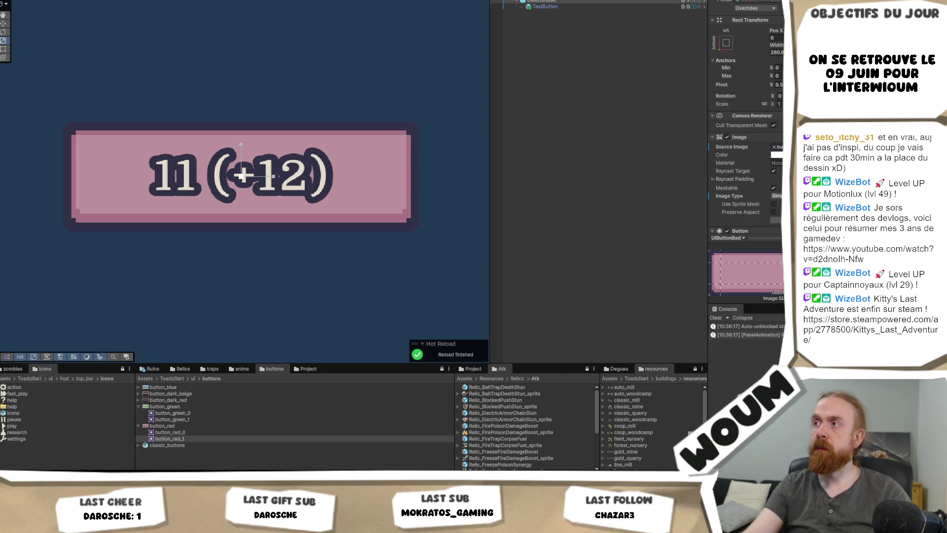
scroll(745, 148, "down", 2)
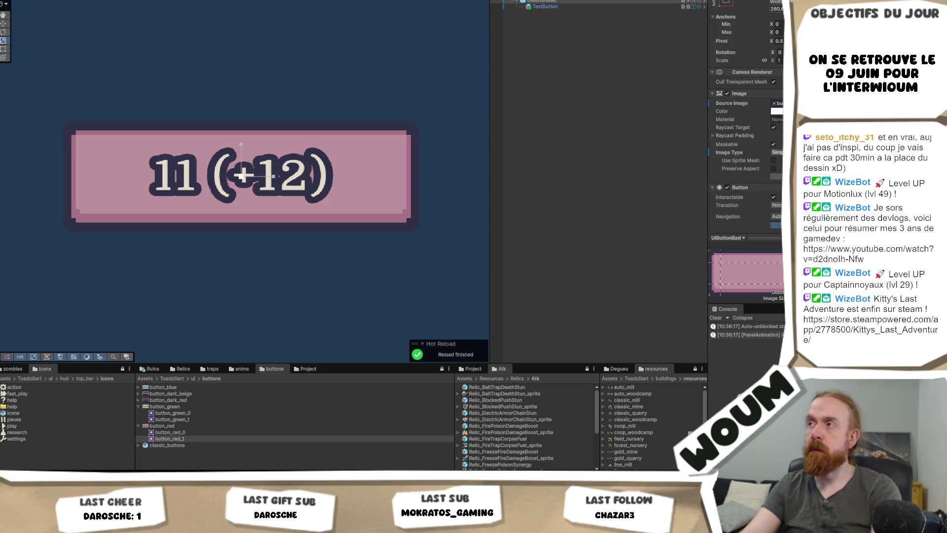
type("280")
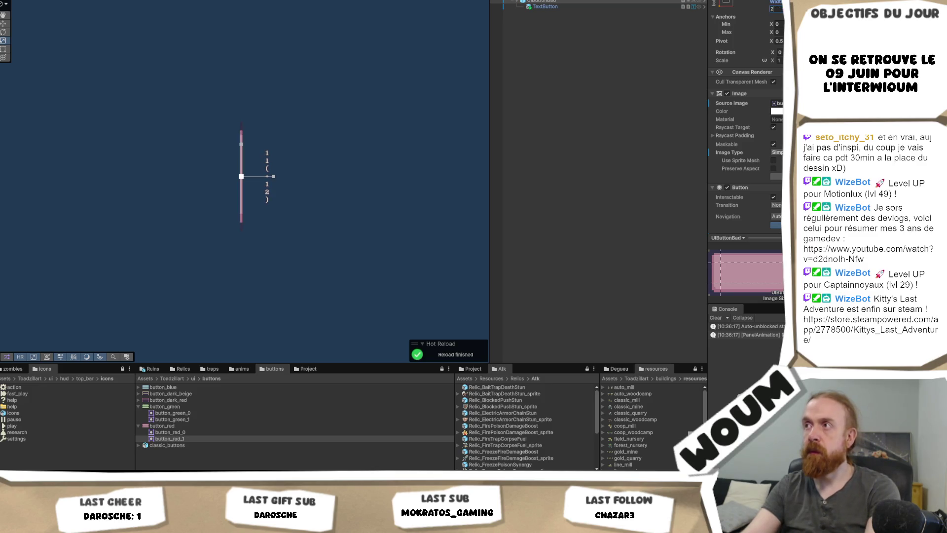
scroll(752, 38, "up", 1)
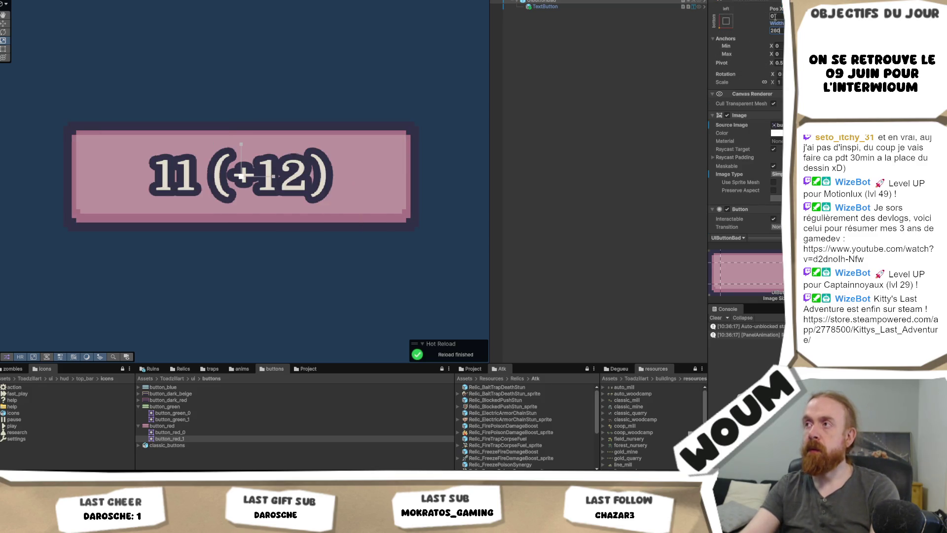
Compare the UIButtonBad root object with the UIButtonAnimation prefab.
left_click(591, 5)
left_click(592, 74)
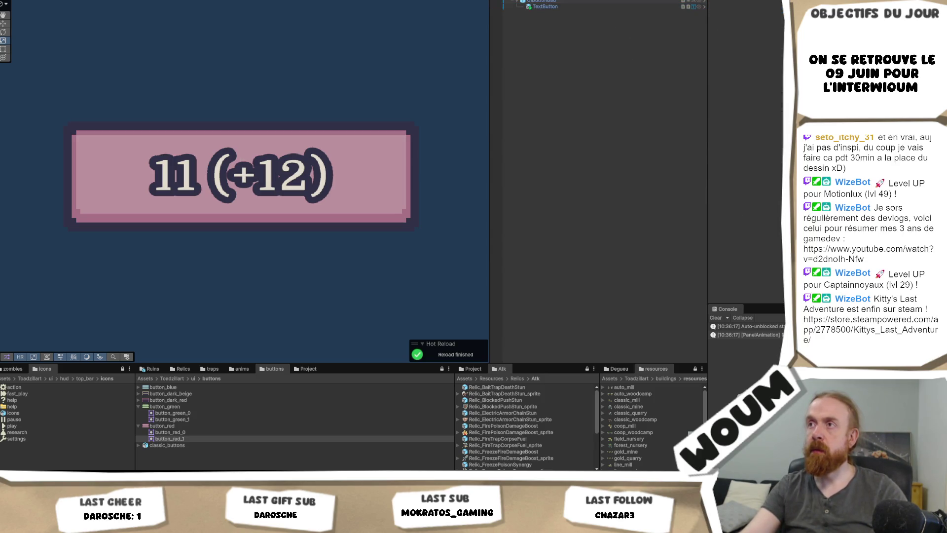
left_click(626, 1)
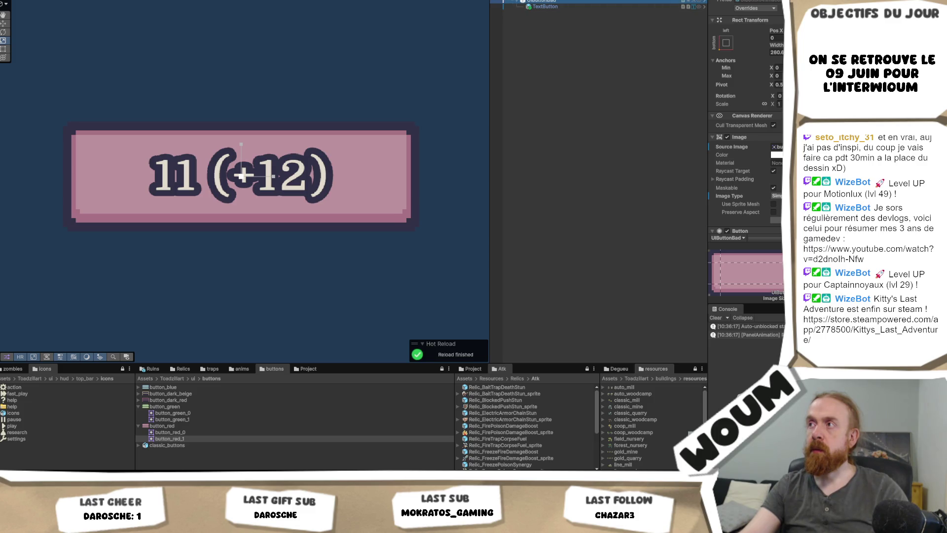
left_click(631, 4)
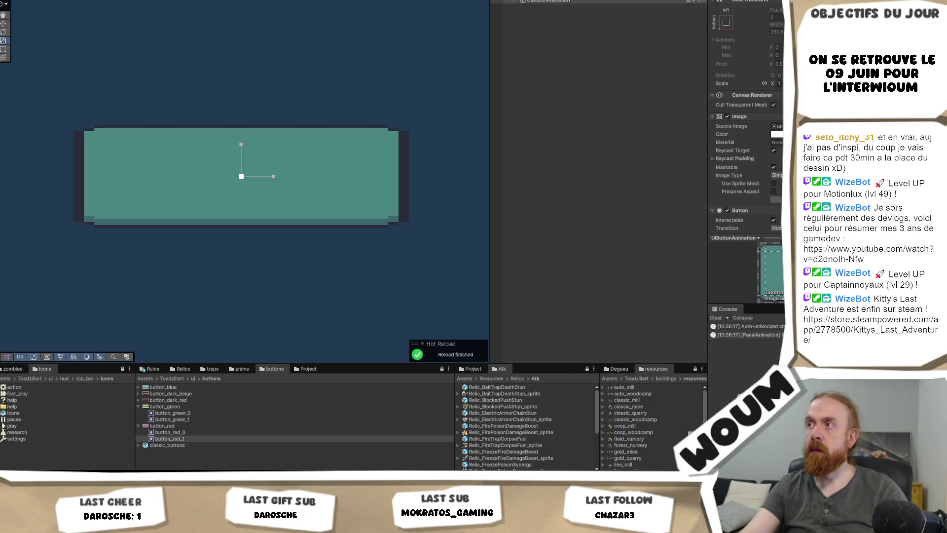
left_click(548, 1)
left_click(568, 2)
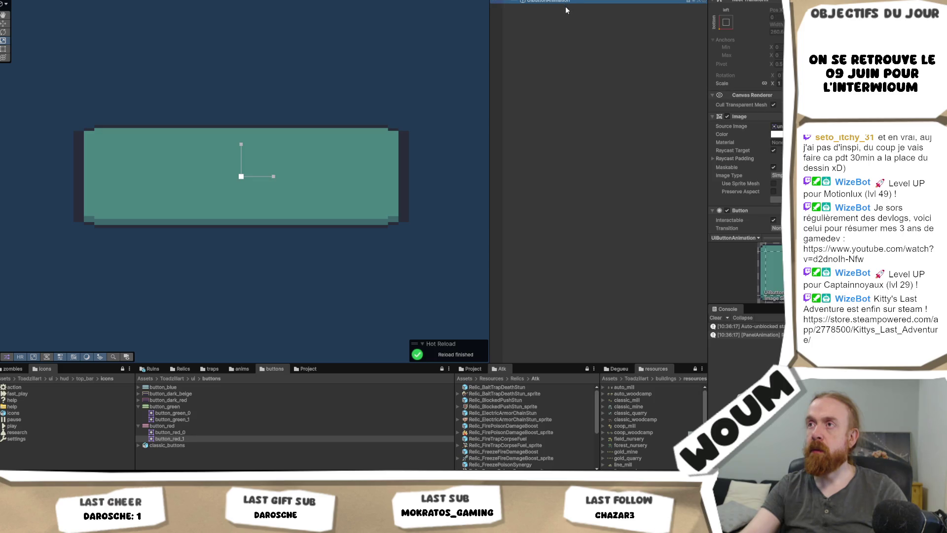
left_click(549, 2)
left_click(549, 2)
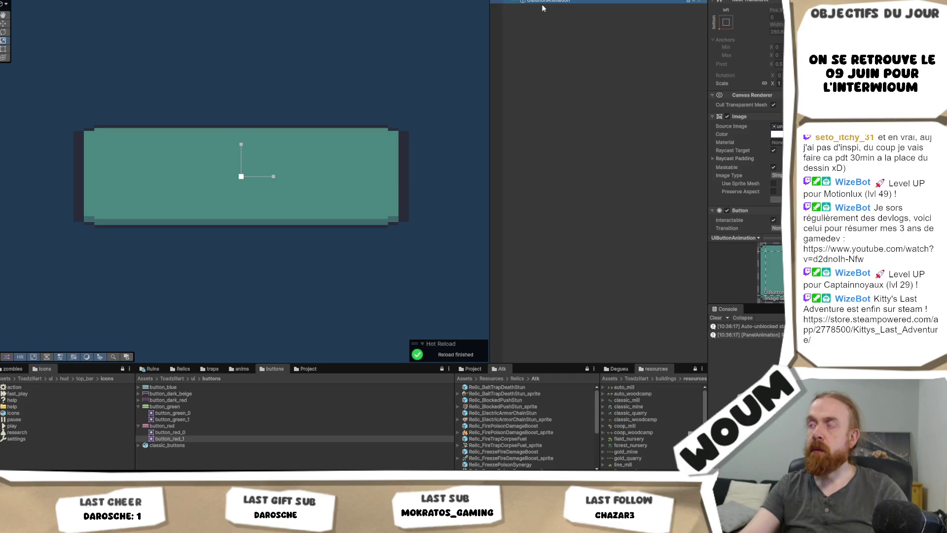
left_click(568, 14)
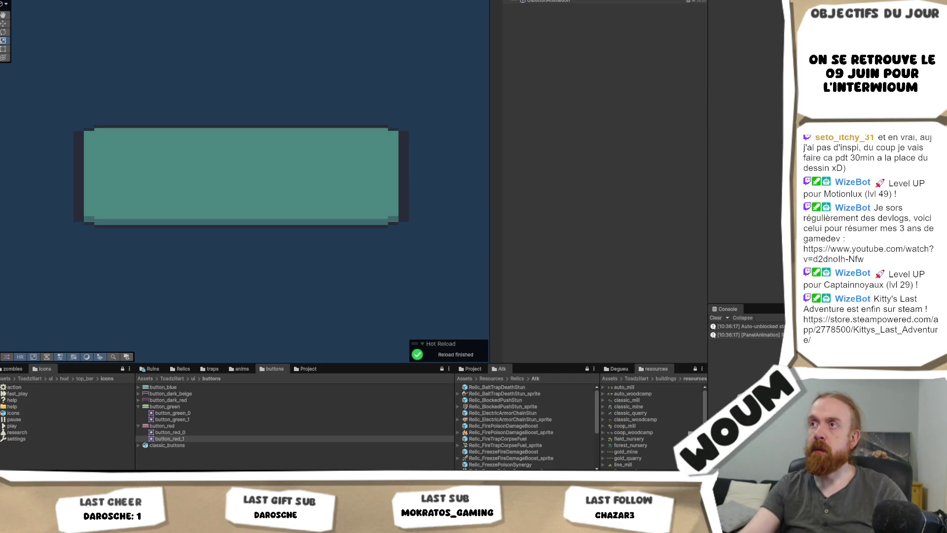
left_click(542, 1)
Set the UIButtonBad width to 260 and return to the game scene.
left_click(775, 51)
type("260")
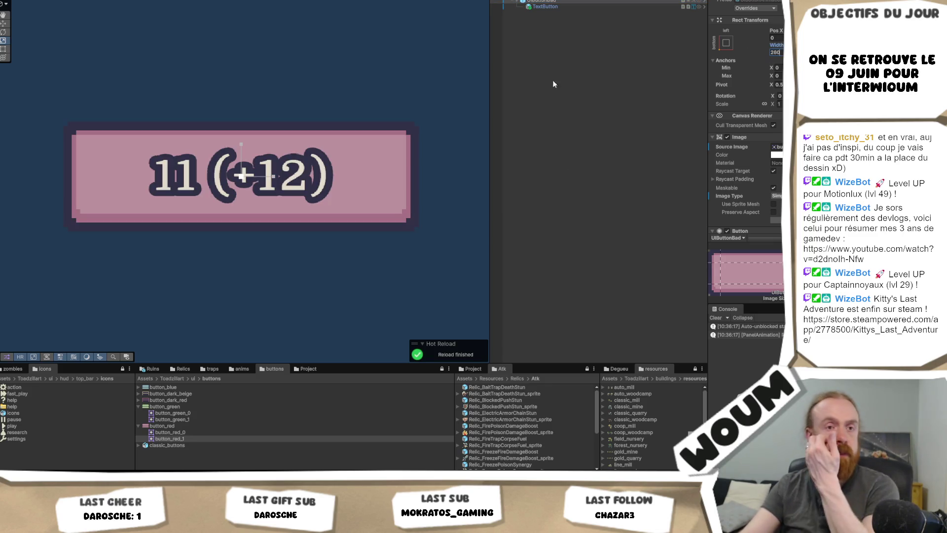
left_click(527, 1)
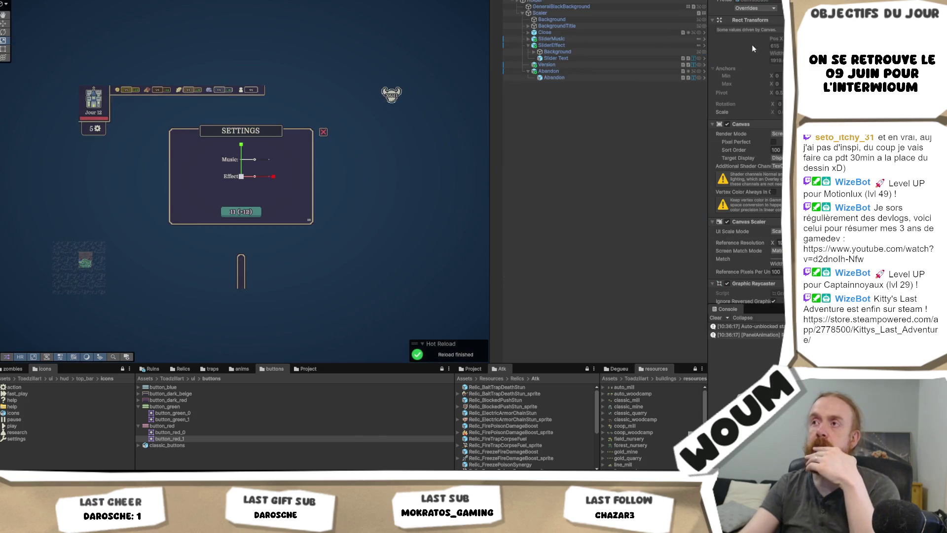
Select the Settings panel and browse the Project window to the Prefabs/UI folder.
left_click(587, 73)
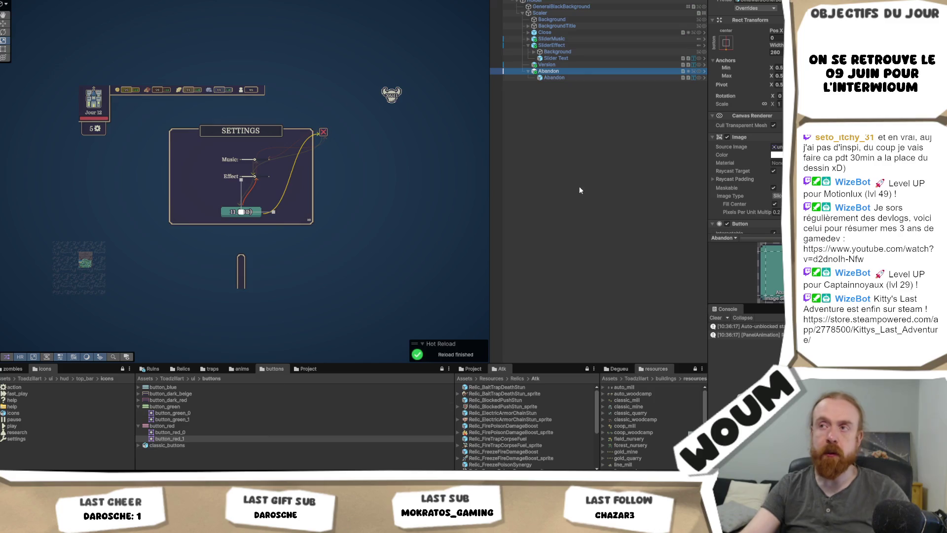
left_click(311, 369)
left_click(279, 378)
left_click(275, 369)
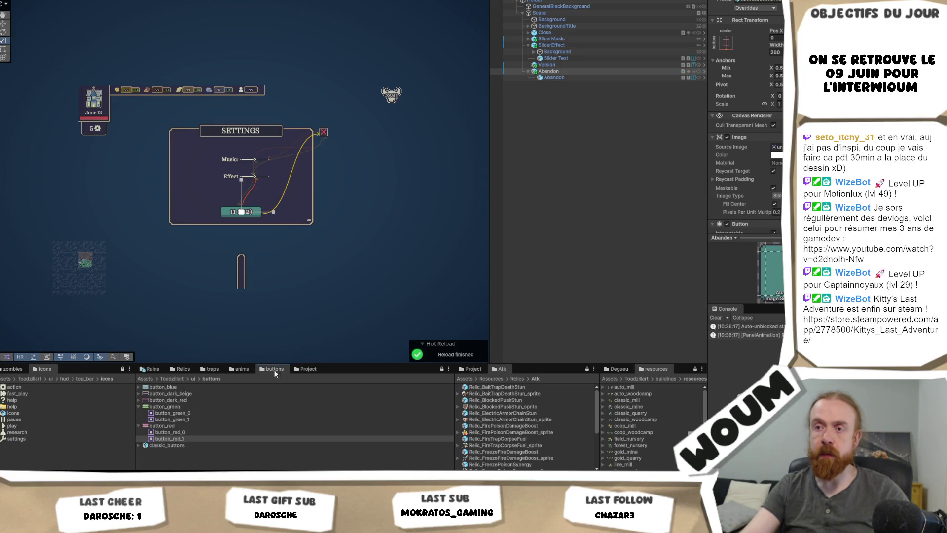
left_click(318, 371)
left_click(241, 212)
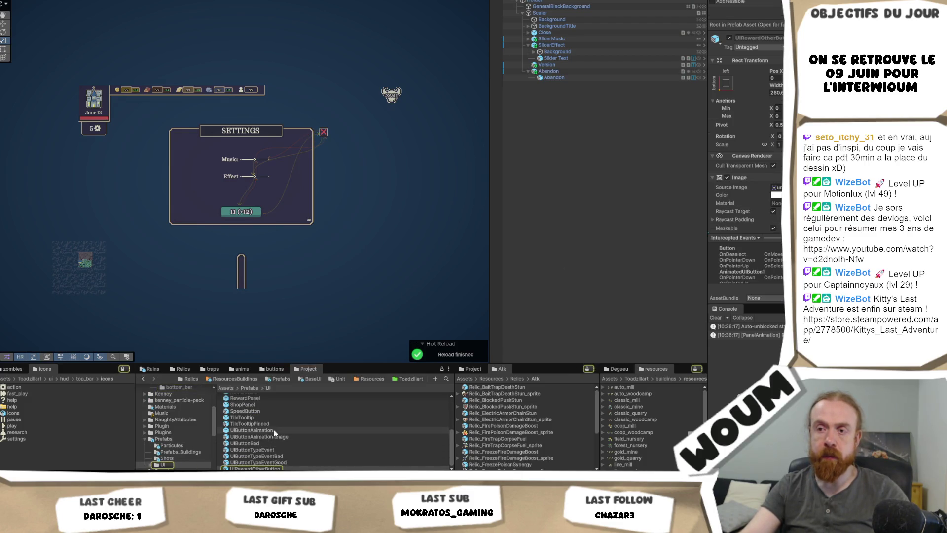
Place a UIButtonBad instance above Abandon and rename it AbandonButton.
left_click_drag(551, 71, 552, 70)
left_click(554, 79)
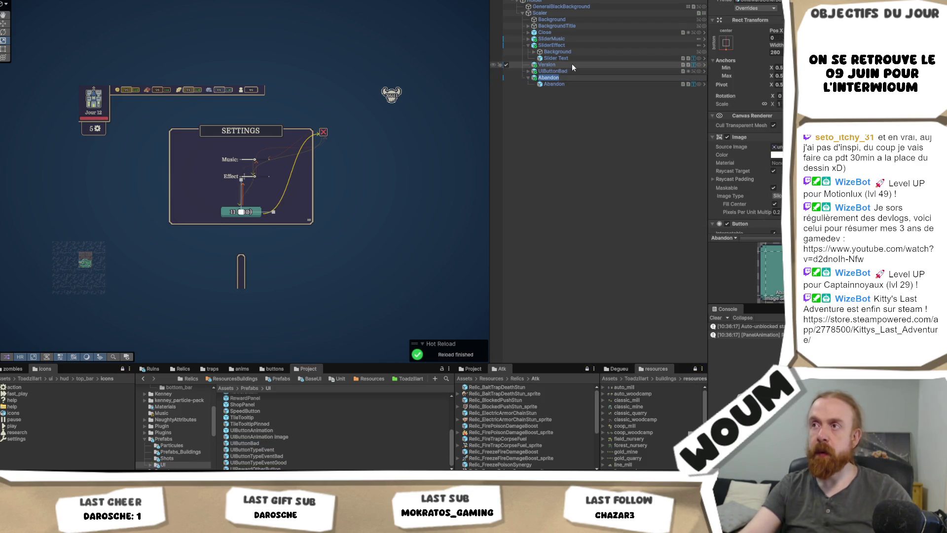
left_click(564, 73)
key("F2")
type("Abandon")
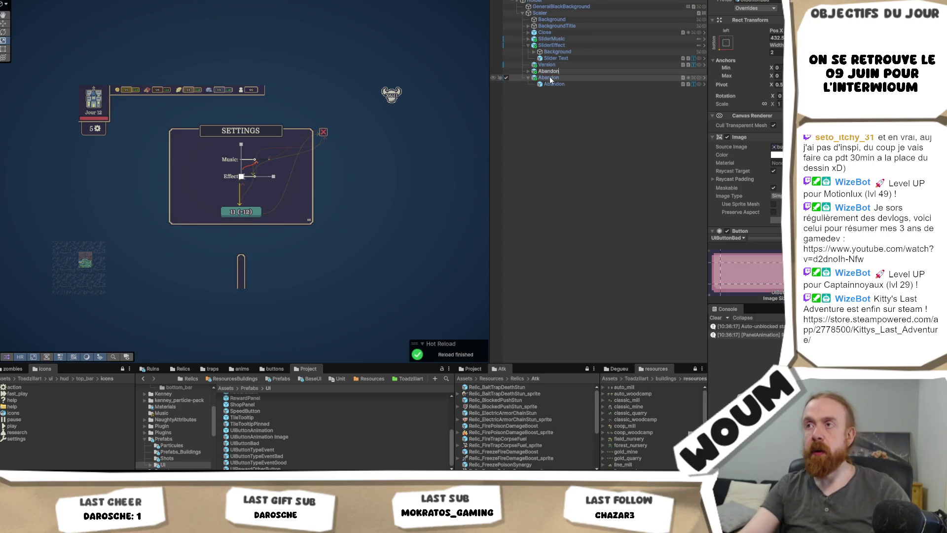
type("Button")
key("Return")
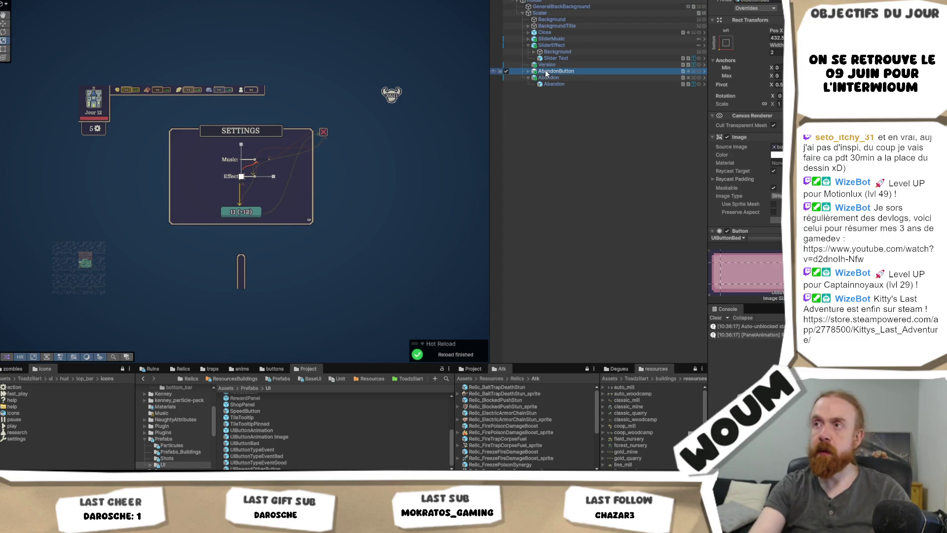
Rename the new button's text child to AbandonText.
left_click(528, 72)
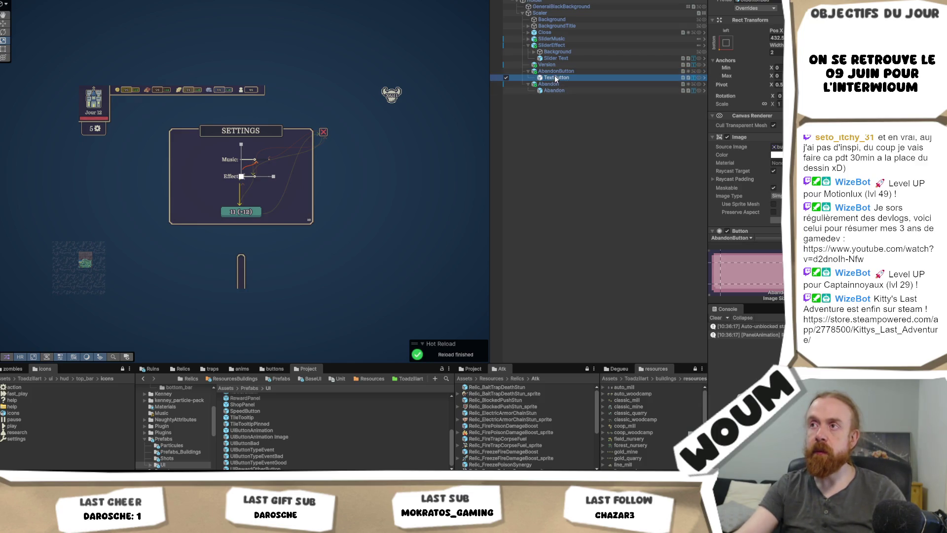
left_click(551, 78)
key("F2")
type("AbandonText")
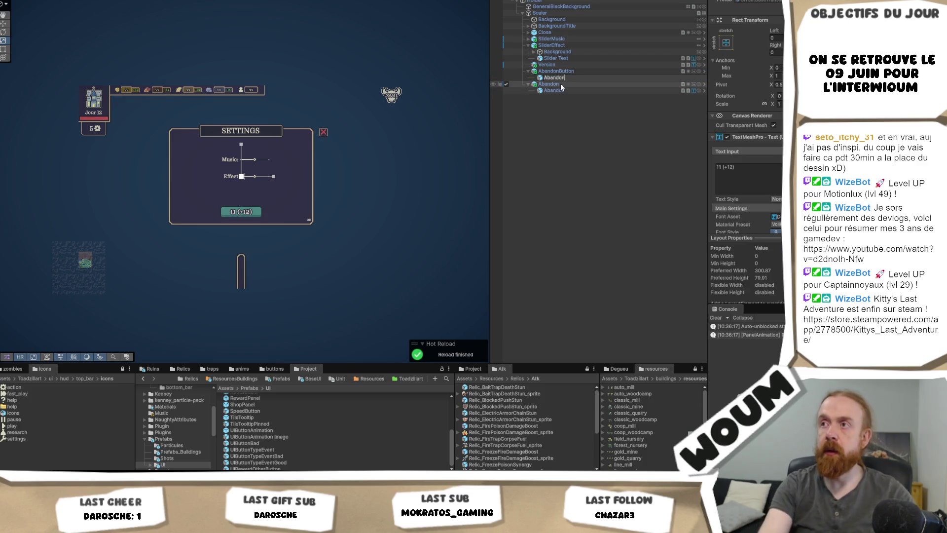
key("Return")
Copy the old Abandon Rect Transform values and paste them onto AbandonButton.
left_click(563, 83)
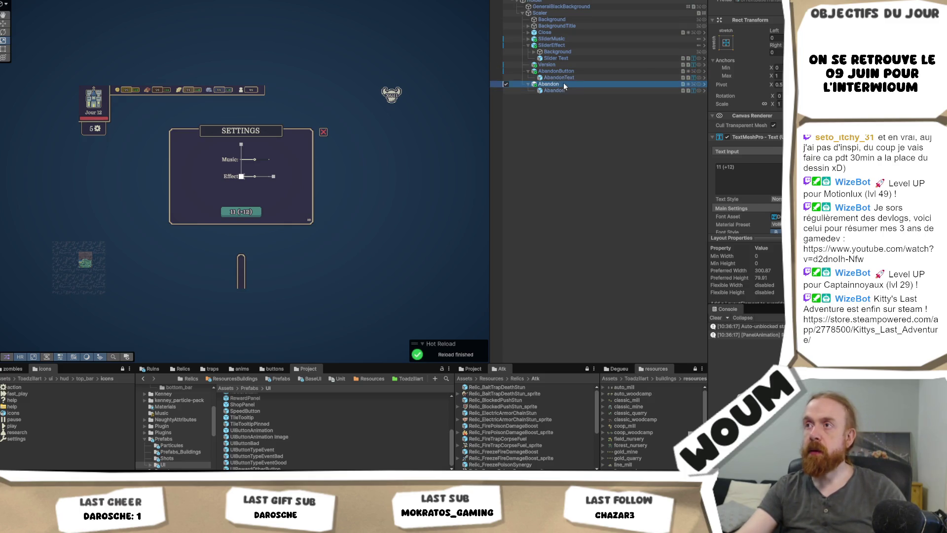
right_click(742, 21)
mouse_move(761, 93)
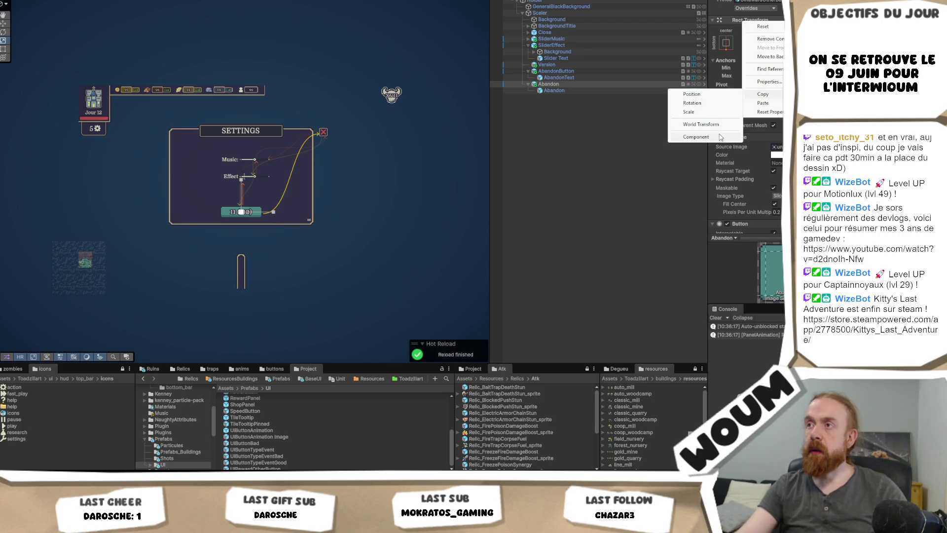
left_click(725, 111)
left_click(584, 72)
right_click(745, 24)
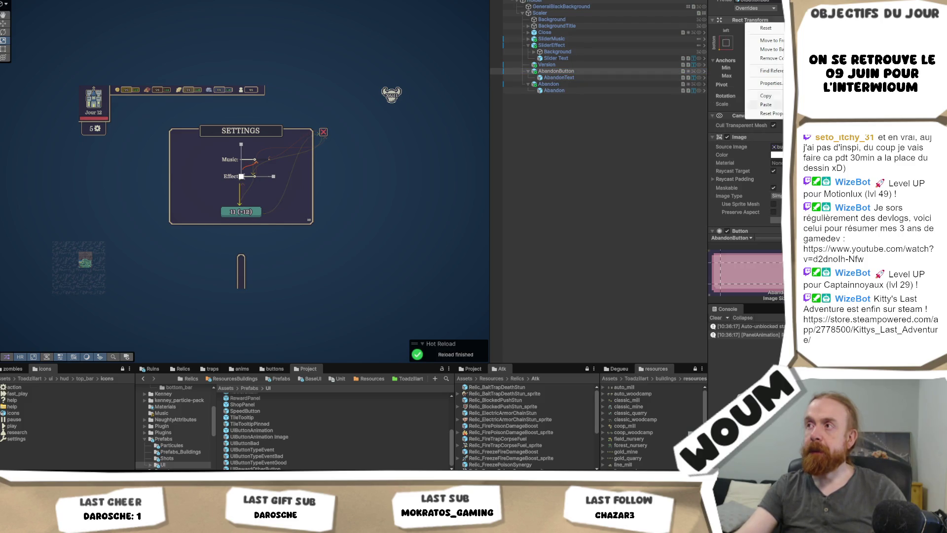
mouse_move(765, 105)
left_click(706, 157)
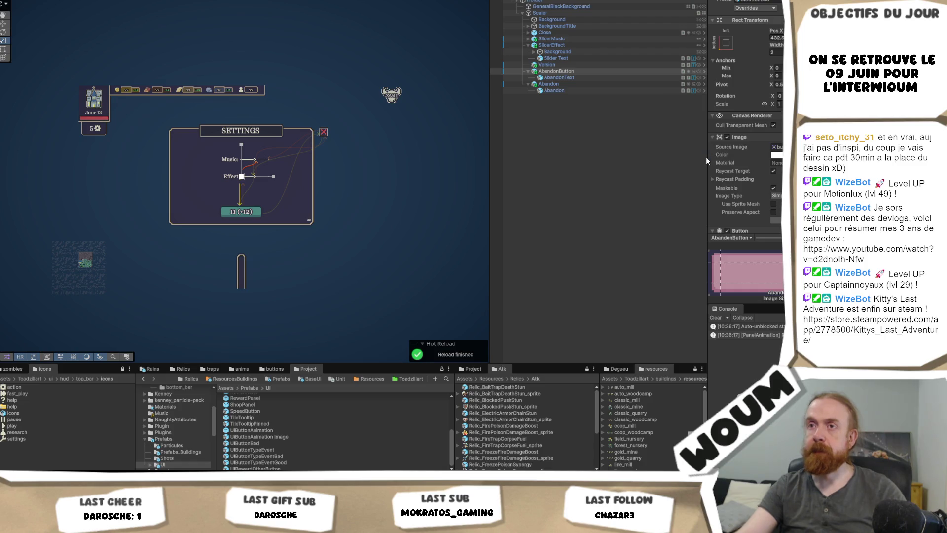
Copy the old Abandon text component, then cancel without pasting it onto AbandonText.
left_click(552, 84)
left_click(554, 90)
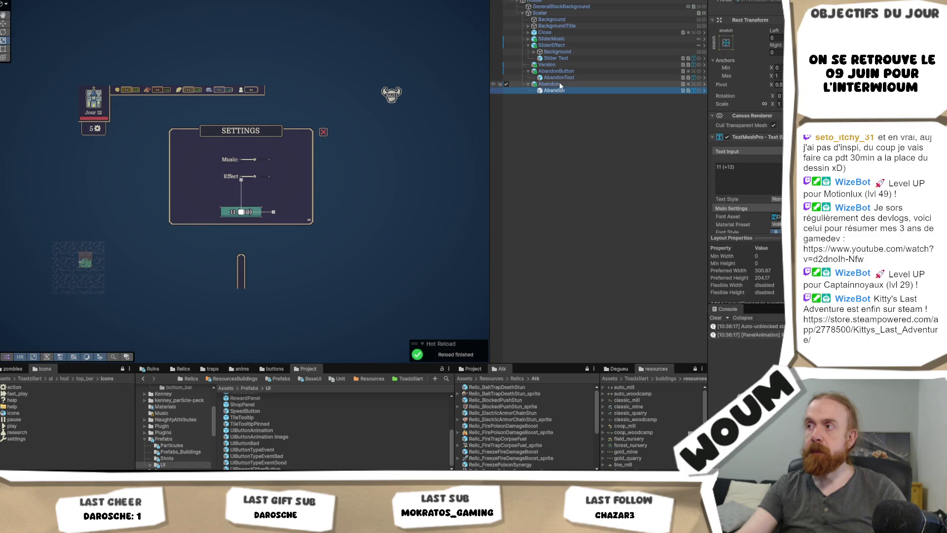
scroll(762, 167, "down", 10)
right_click(753, 116)
left_click(754, 195)
left_click(597, 70)
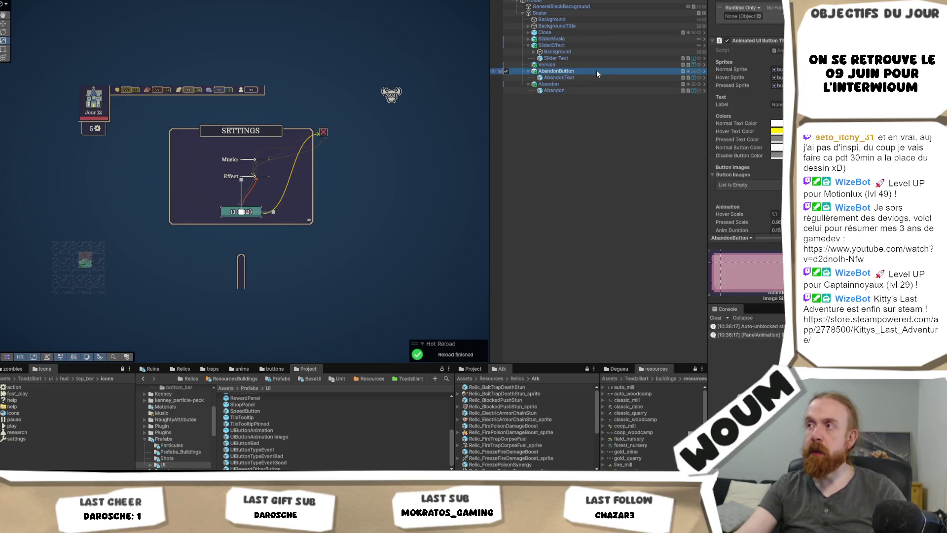
left_click(596, 78)
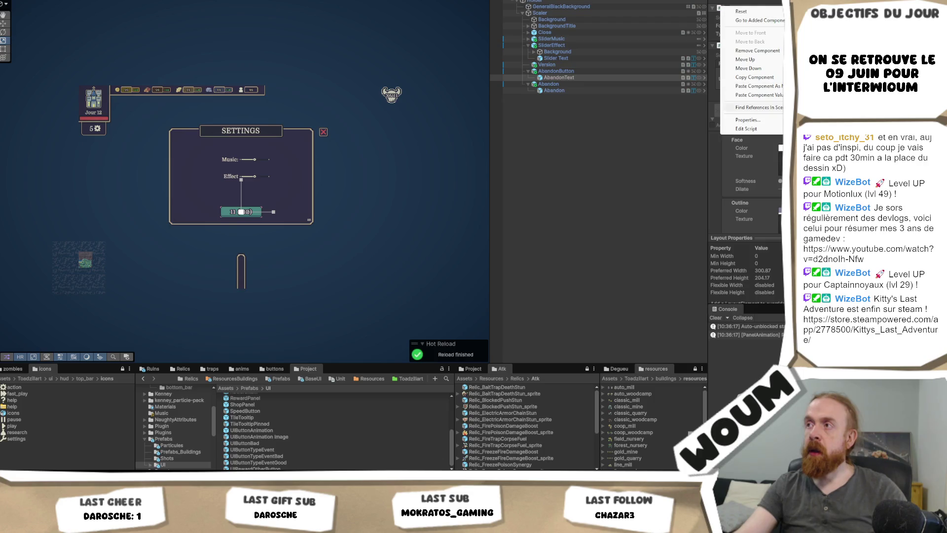
key("Escape")
Copy the old button's On Click action and delete the original Abandon button.
left_click(548, 84)
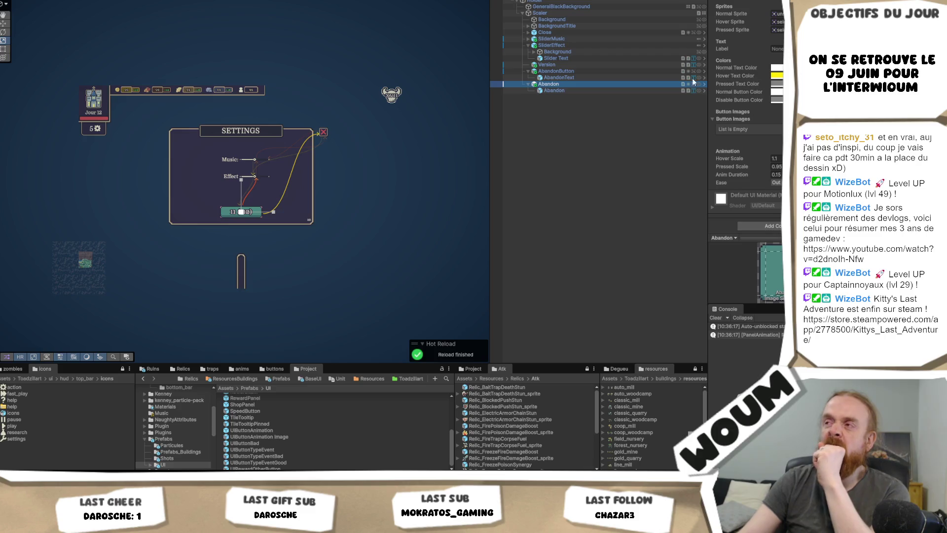
scroll(740, 98, "up", 3)
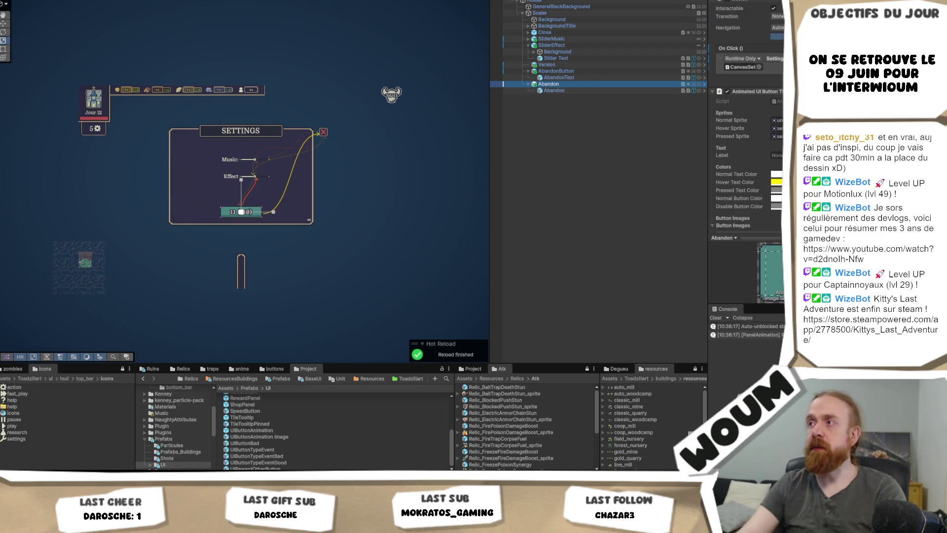
left_click(750, 94)
left_click(559, 86)
key("Delete")
left_click(560, 74)
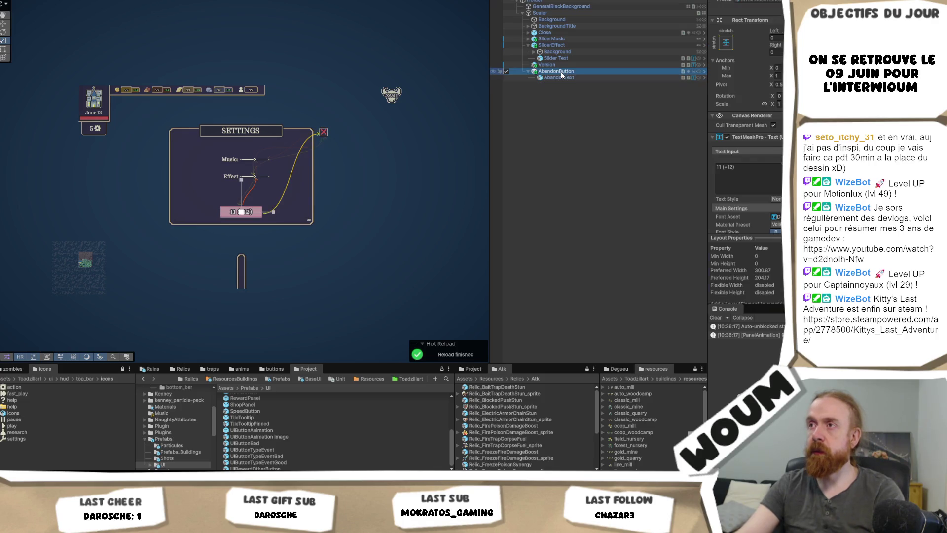
Paste the copied CanvasSet On Click event into AbandonButton's Button component.
scroll(767, 136, "up", 2)
right_click(747, 167)
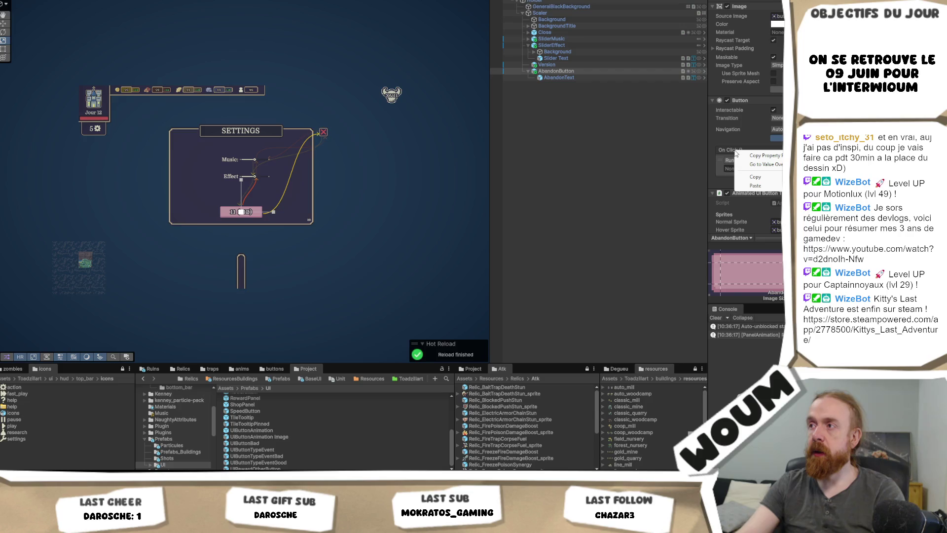
left_click(767, 185)
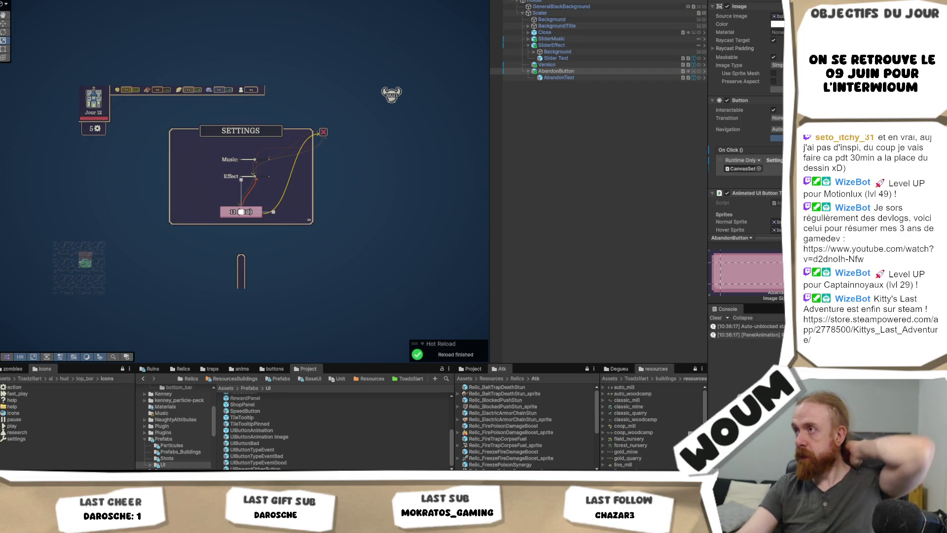
scroll(745, 148, "up", 3)
scroll(745, 148, "down", 10)
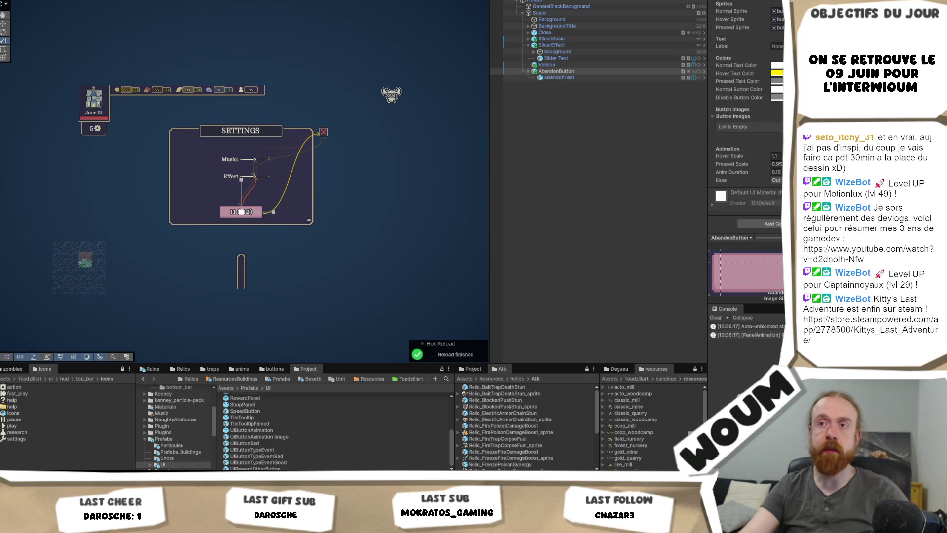
scroll(745, 148, "up", 10)
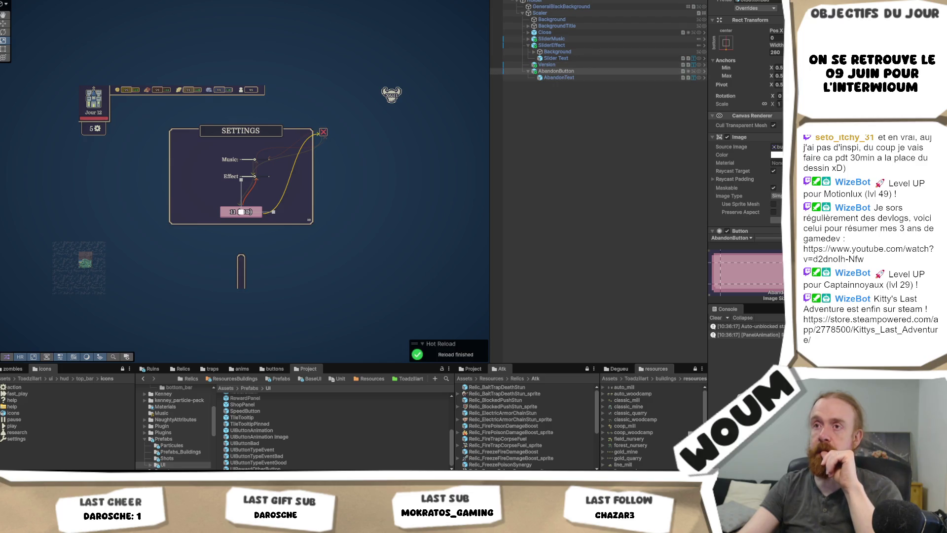
Check the AbandonText settings and start Play mode to test.
left_click(584, 78)
scroll(746, 148, "down", 10)
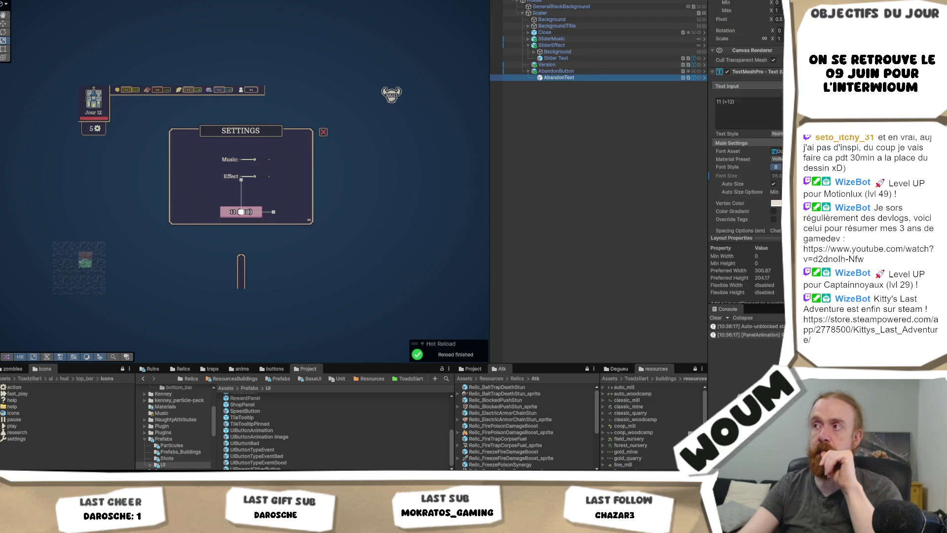
left_click(604, 104)
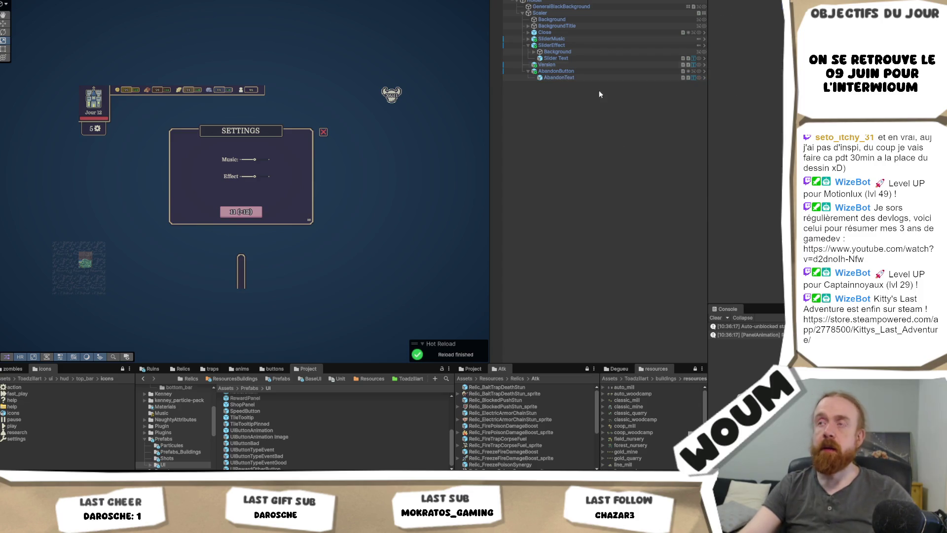
key("ctrl+p")
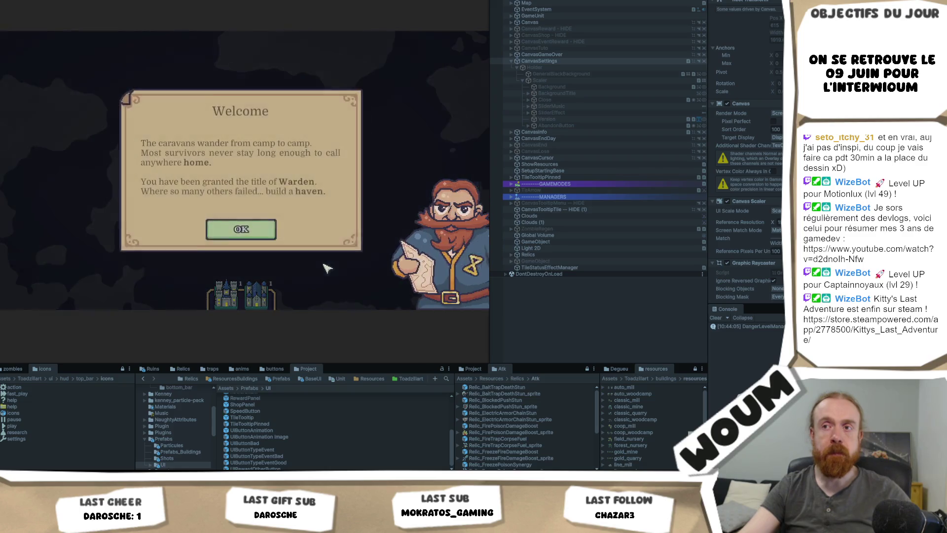
Test the new Abandon button by opening Settings, abandoning the run and starting a new game.
left_click(260, 227)
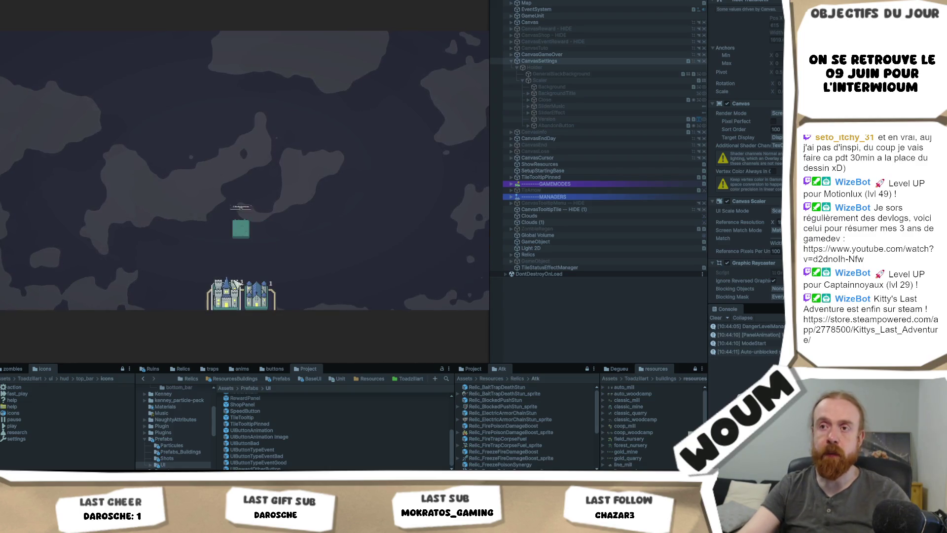
left_click(249, 235)
key("Escape")
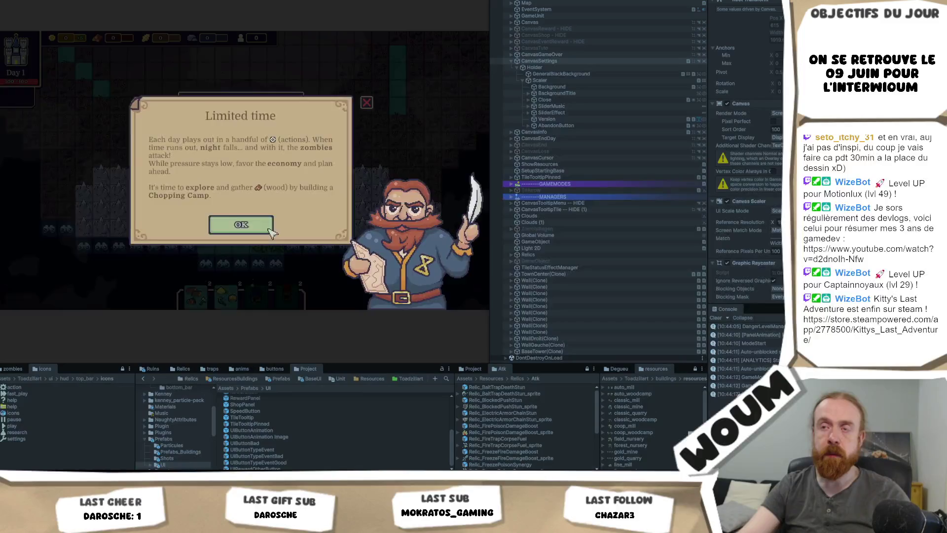
key("Escape")
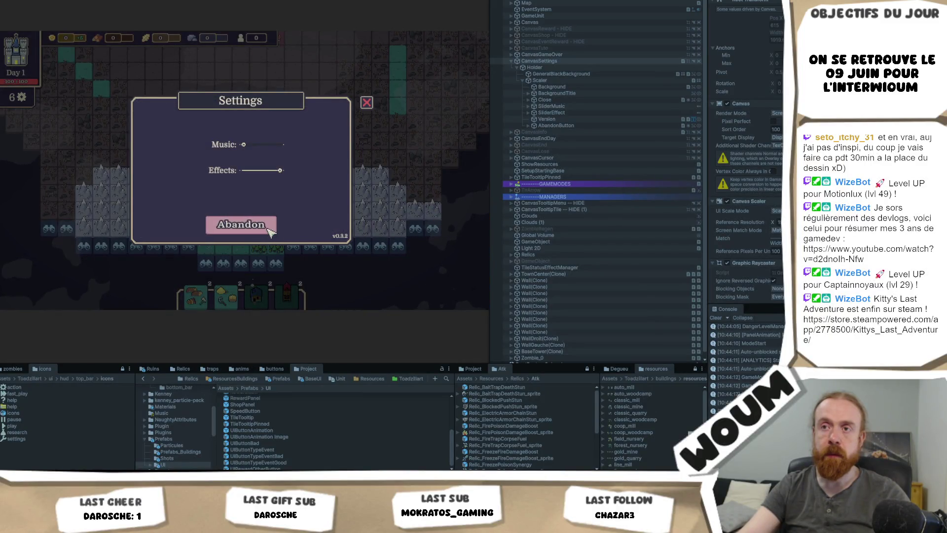
left_click(269, 229)
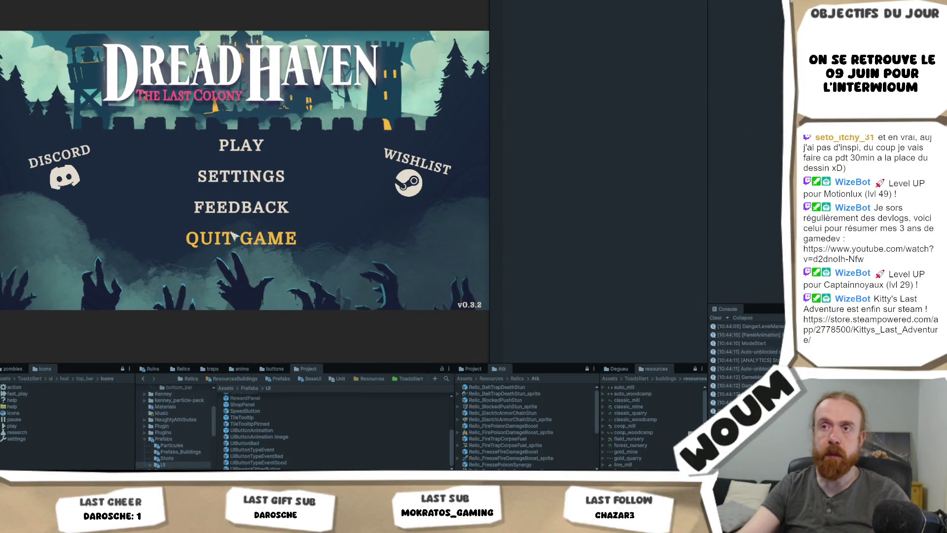
left_click(244, 152)
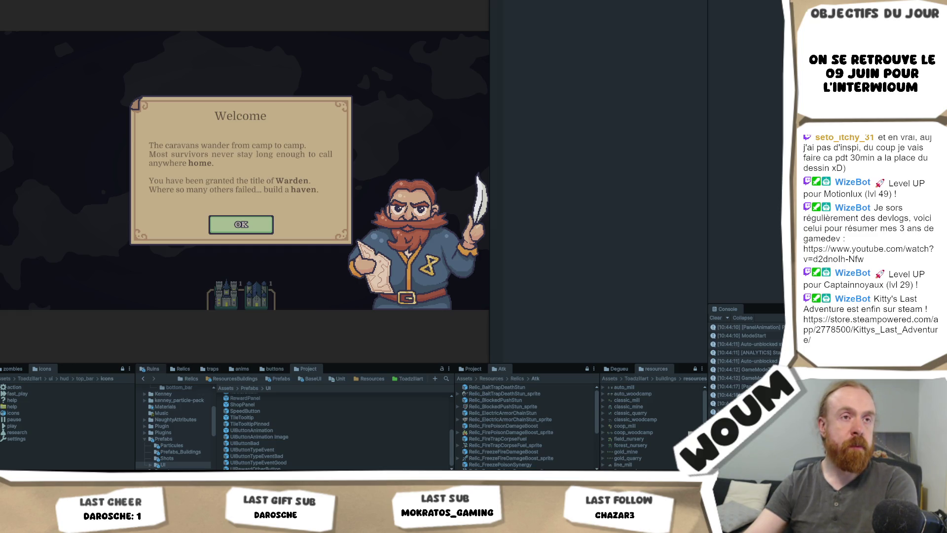
Close the Welcome message, stop Play mode, select CanvasSettings and switch to Codecks.
left_click(247, 225)
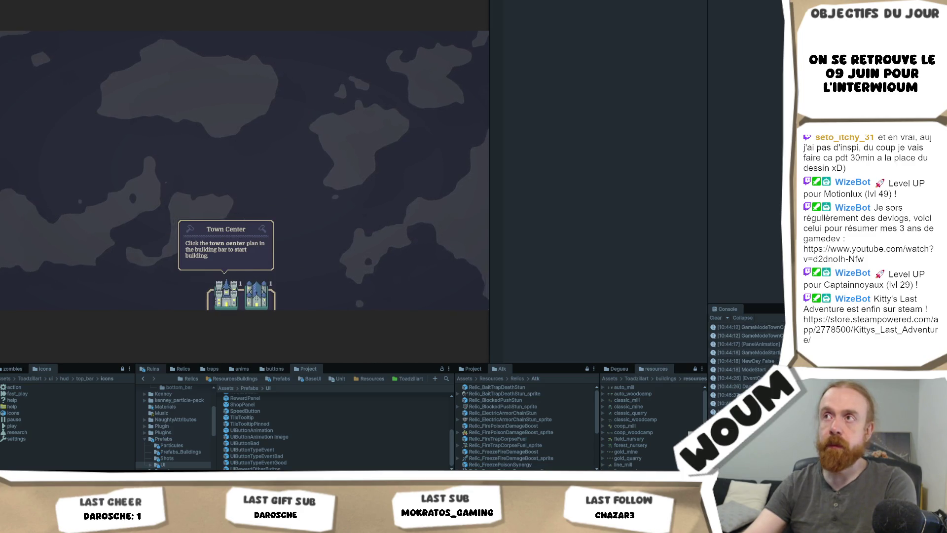
key("ctrl+p")
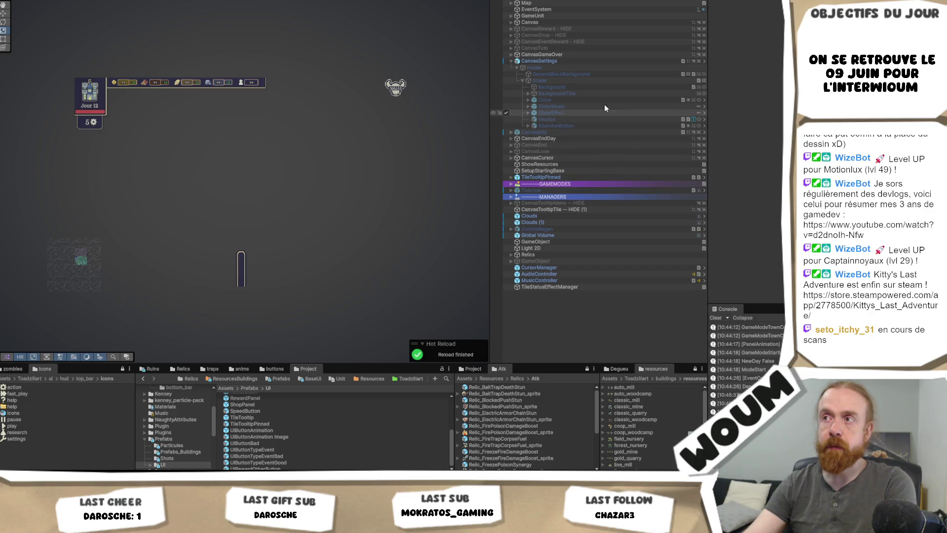
left_click(602, 60)
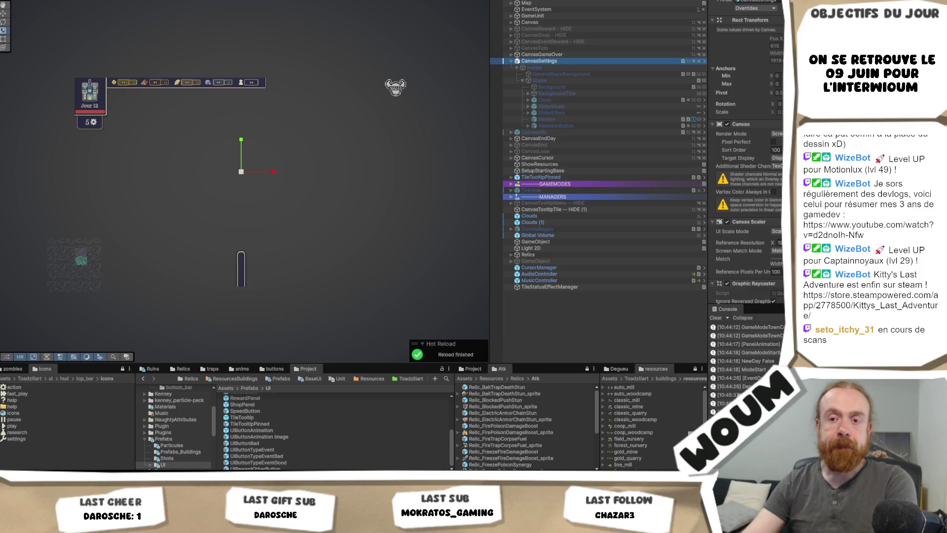
key("alt+Tab")
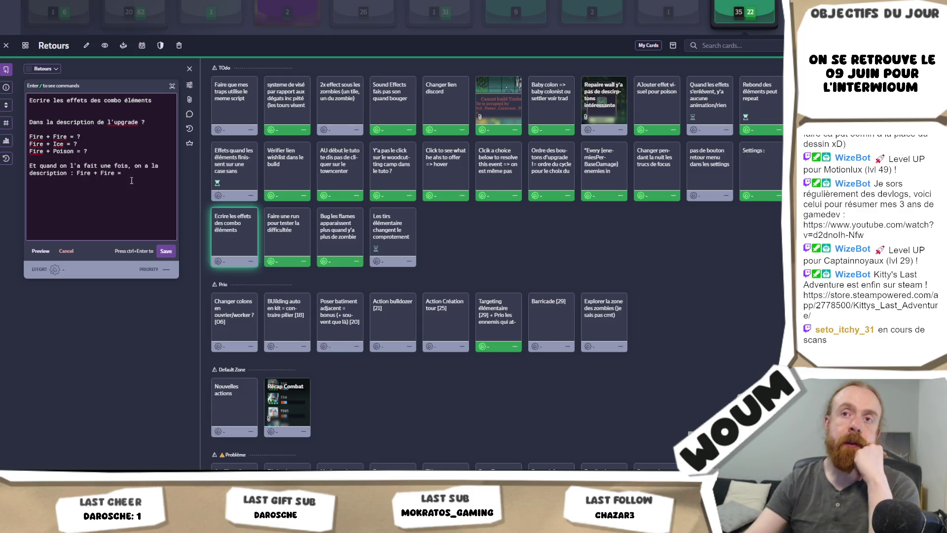
Switch back to Unity and enter Play mode again.
key("alt+Tab")
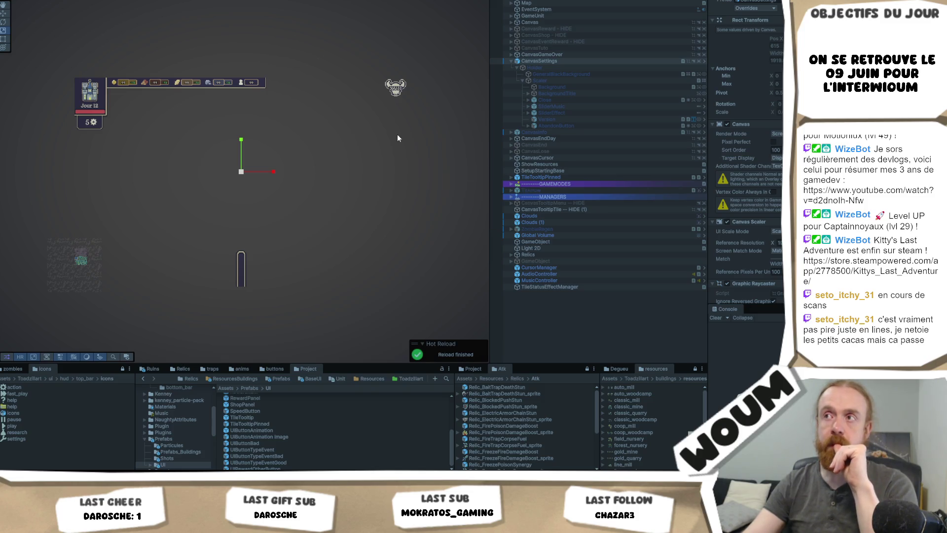
key("ctrl+p")
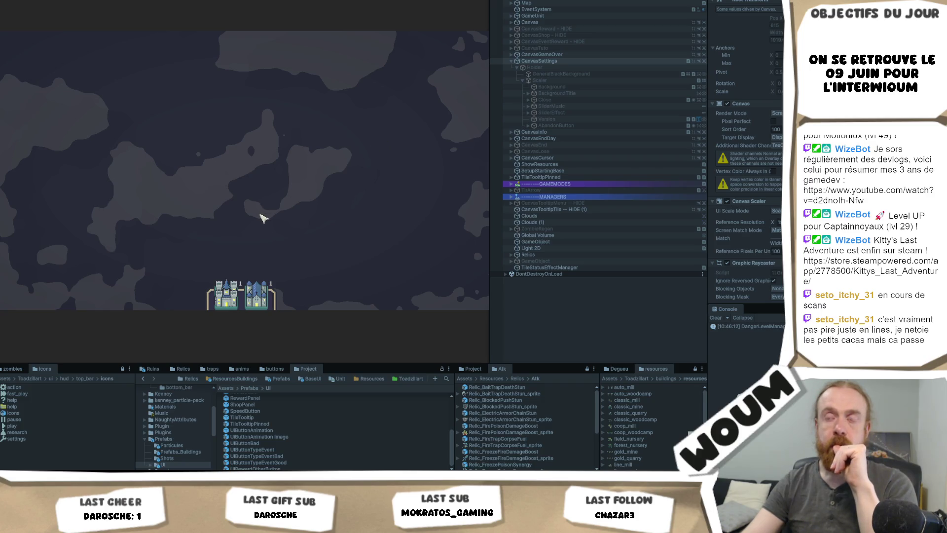
Dismiss the Welcome message, start the colony on the tutorial tile, and switch to Codecks.
left_click(258, 228)
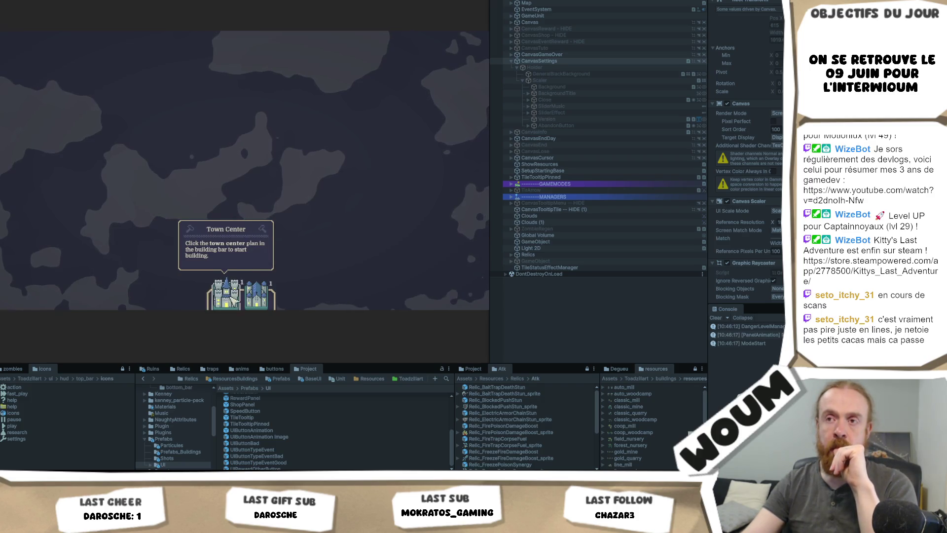
left_click(235, 234)
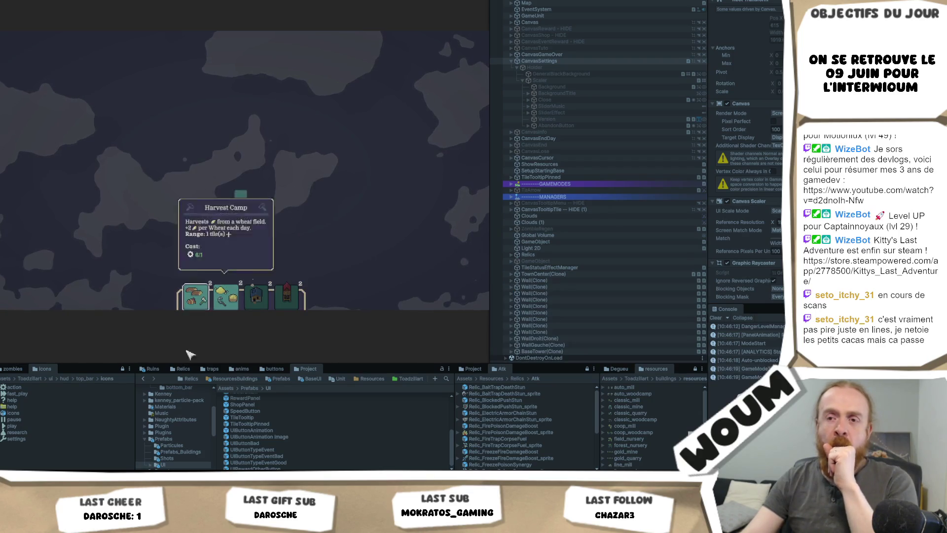
left_click(59, 446)
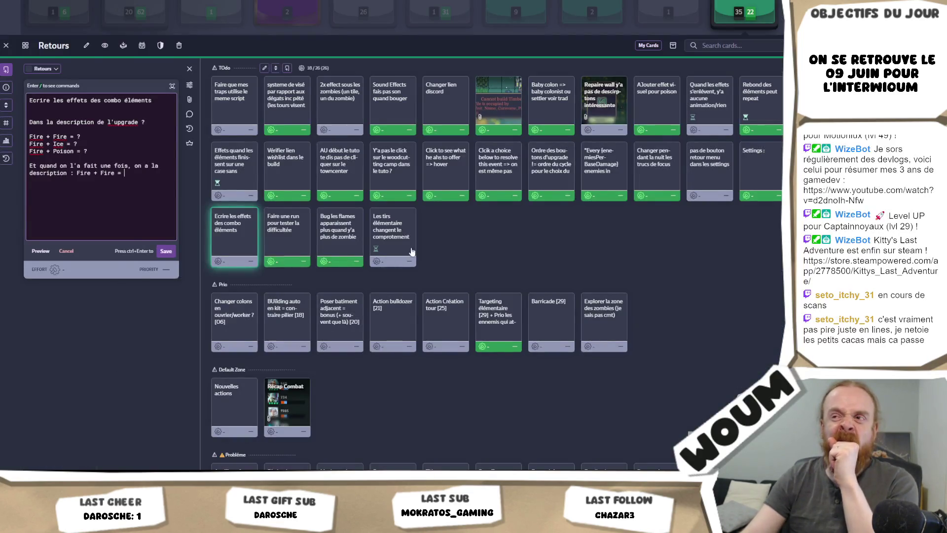
Save the combo card notes, add a 'Menu Tuto' card about the early-click bug, and reopen the combo card.
left_click(165, 250)
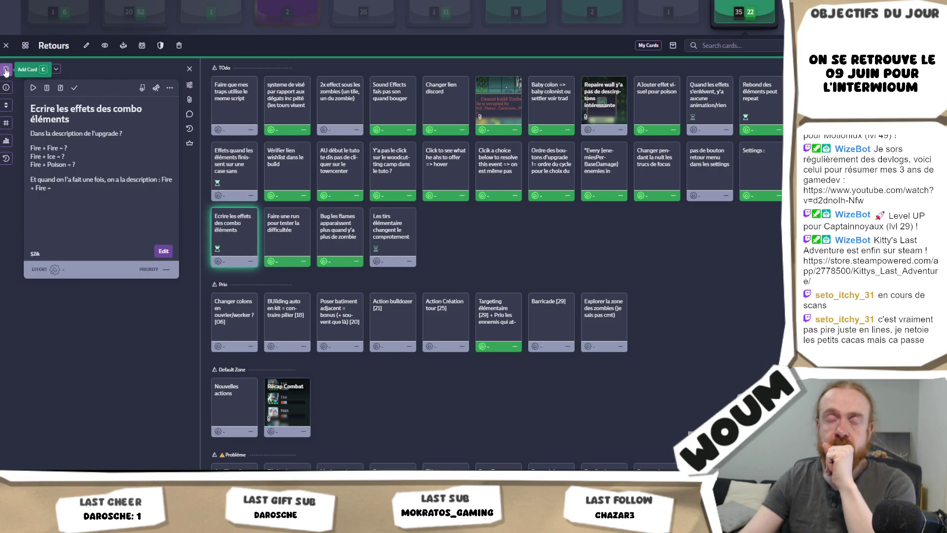
type("n")
type("Menu Tu")
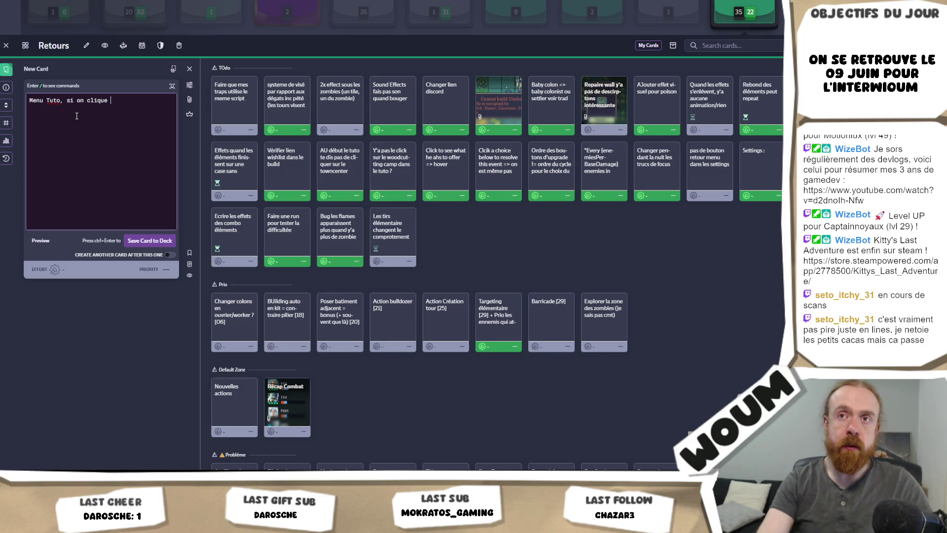
type("tu")
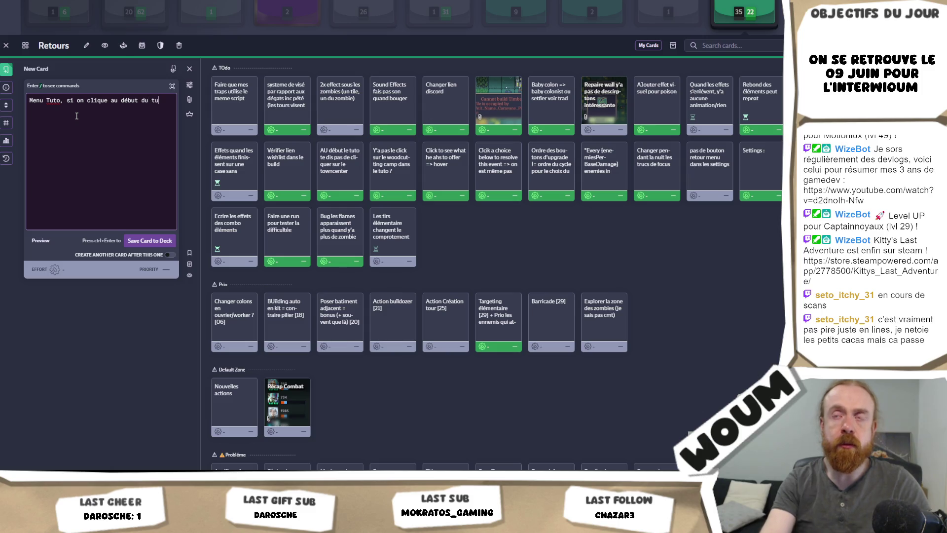
type("to avant que le bo")
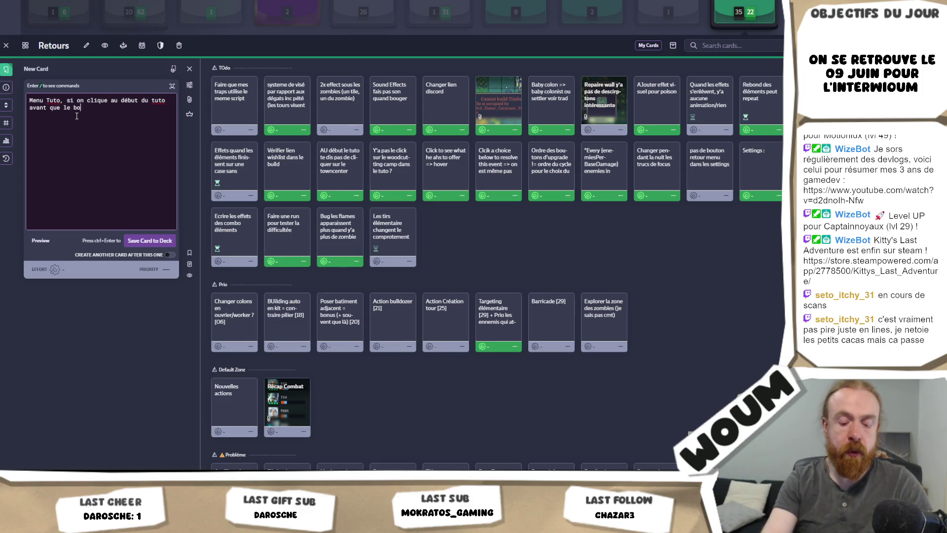
type("nhomme pop, jeu bug ?")
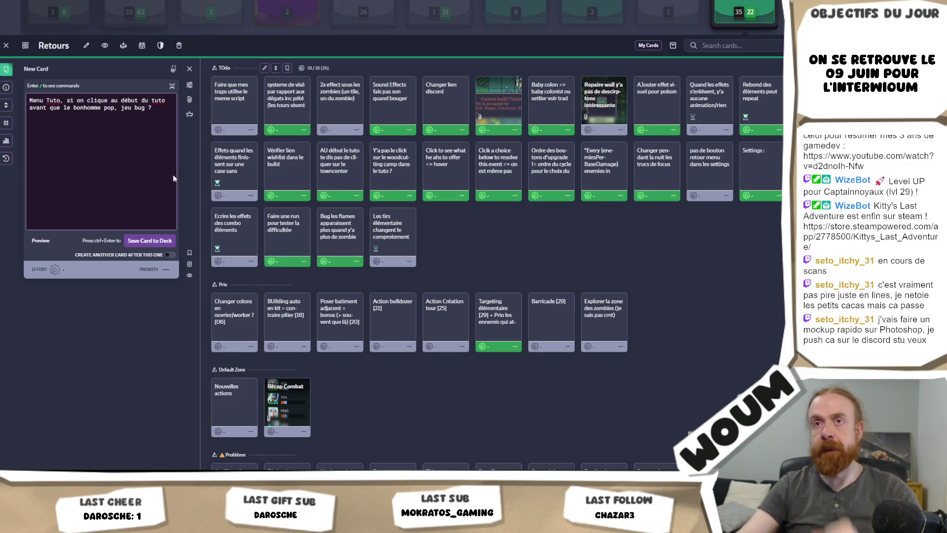
left_click(150, 240)
left_click(226, 239)
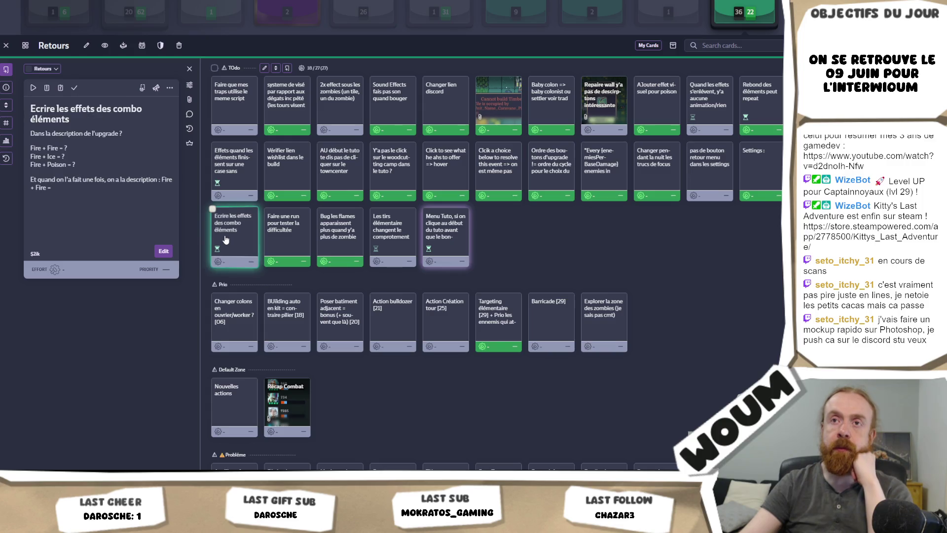
Play test by placing a Double-Shot Tower and reviewing its Fire Element upgrade description.
key("alt+Tab")
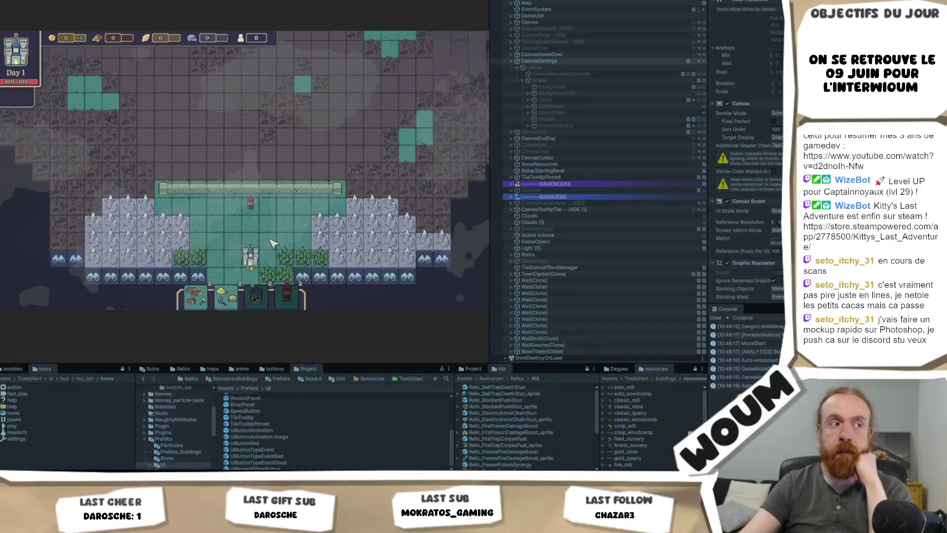
left_click(256, 229)
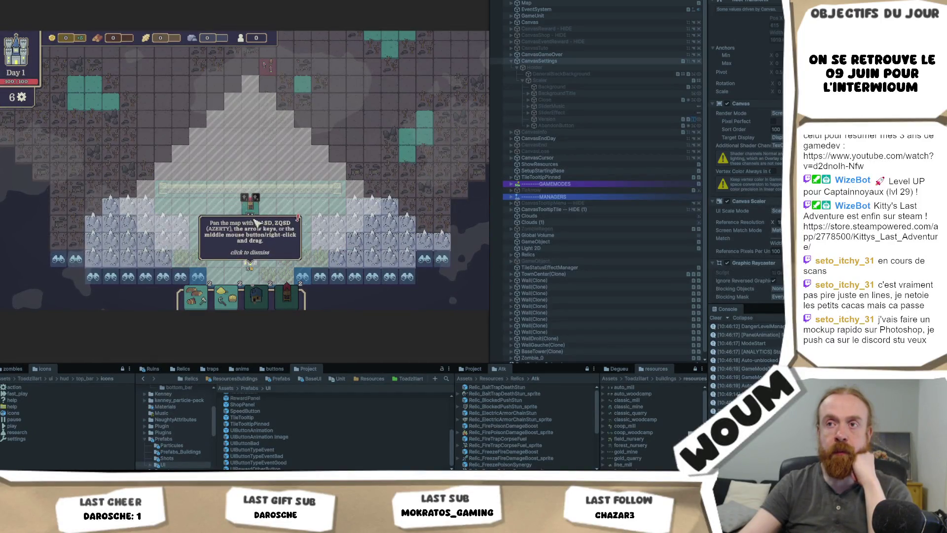
left_click(256, 296)
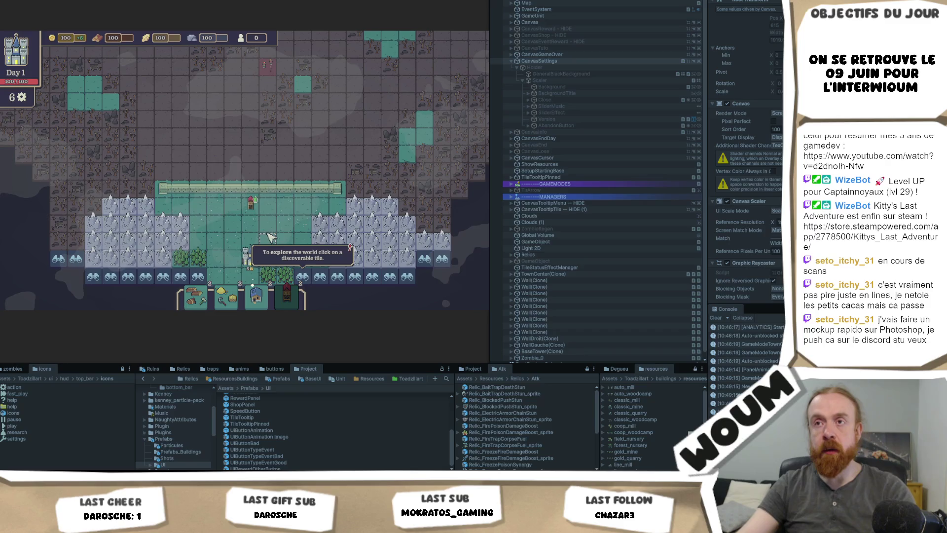
left_click(245, 199)
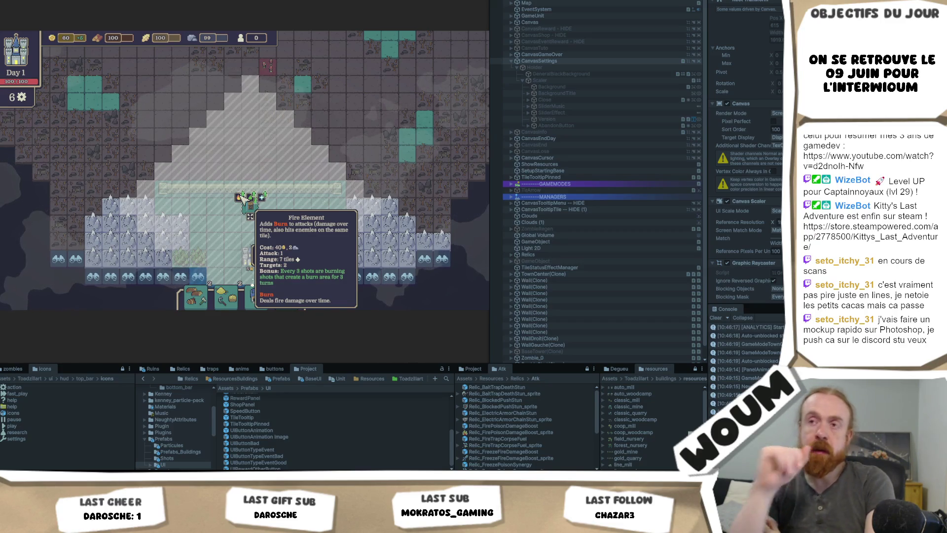
left_click(242, 197)
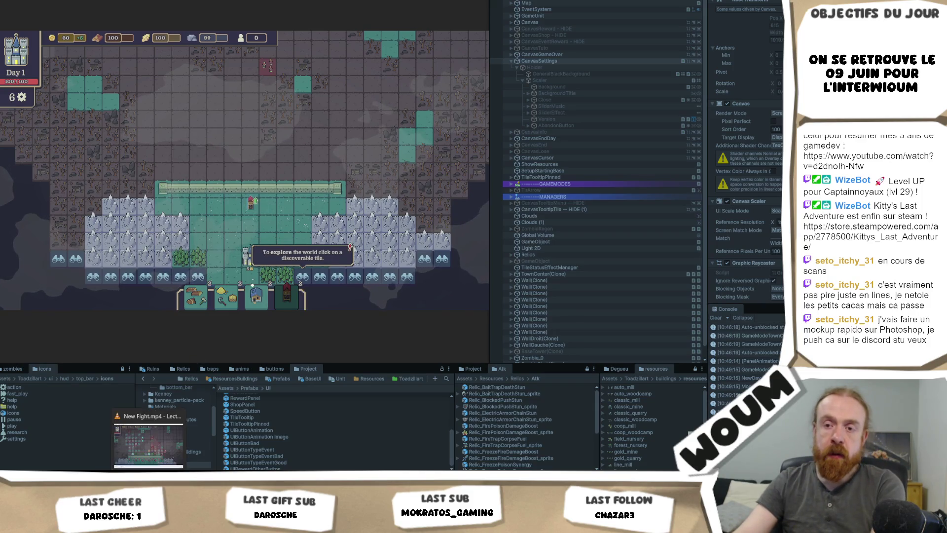
key("alt+Tab")
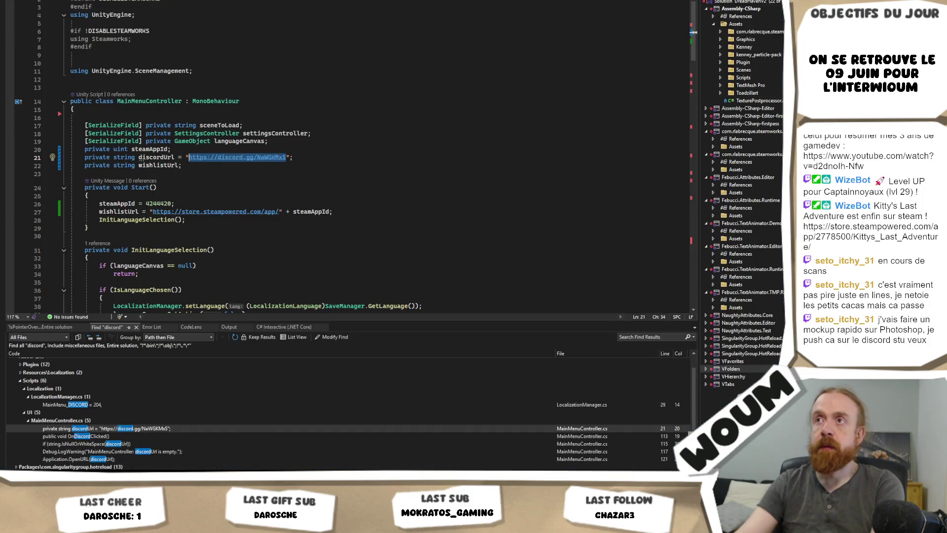
Open the localization JSON file and search it for 'also hit'.
left_click(374, 55)
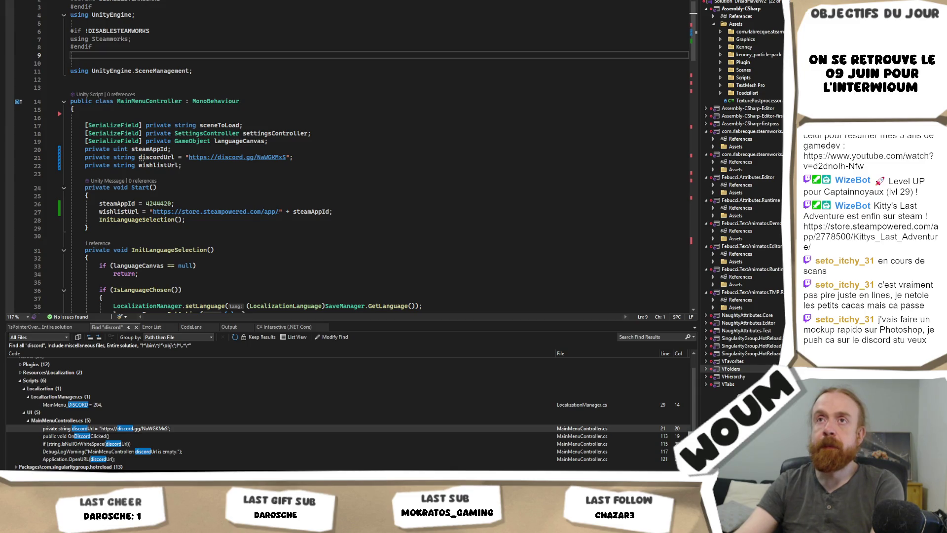
key("ctrl+Tab")
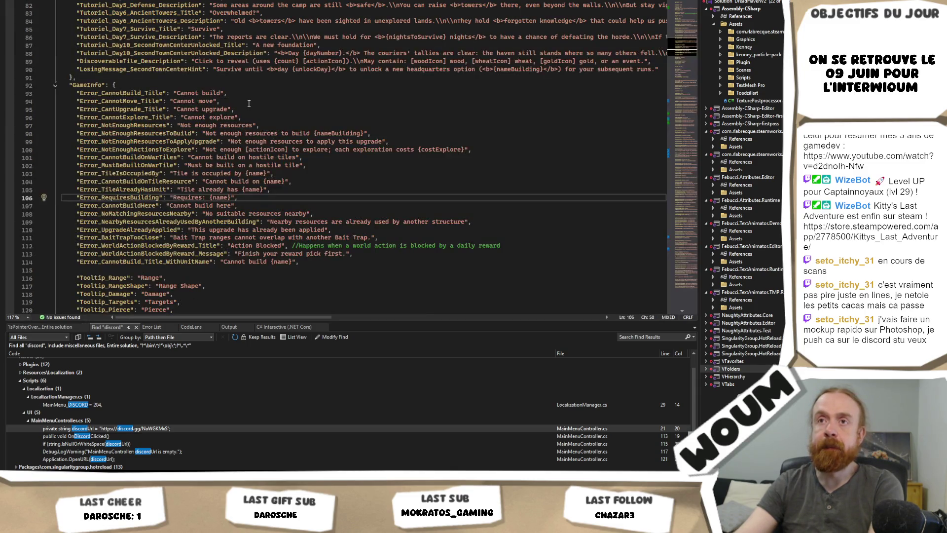
scroll(302, 134, "up", 2)
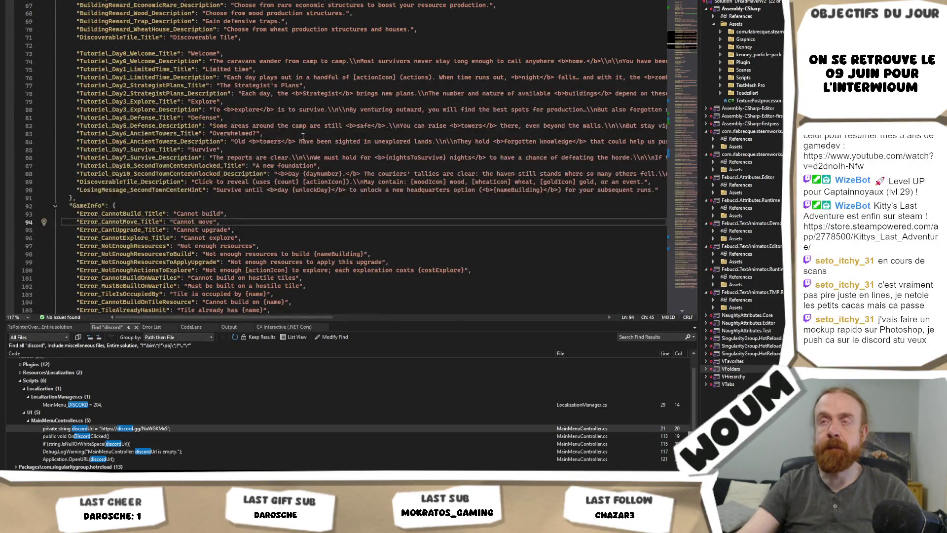
key("ctrl+f")
type("also h")
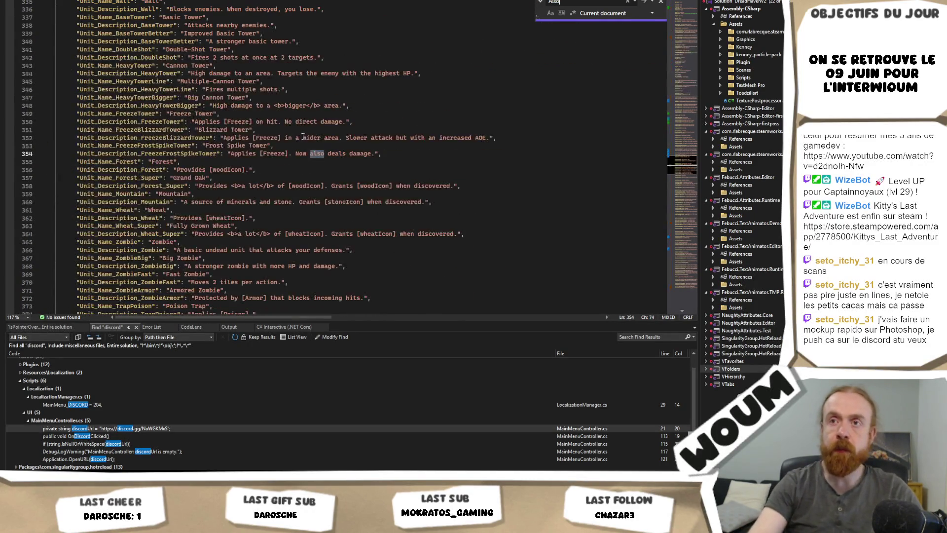
type("it")
Delete the Burn, Freeze and Poison bonus explanations from the element upgrade descriptions.
mouse_move(486, 153)
left_mouse_down()
mouse_move(74, 144)
mouse_move(293, 153)
left_mouse_up()
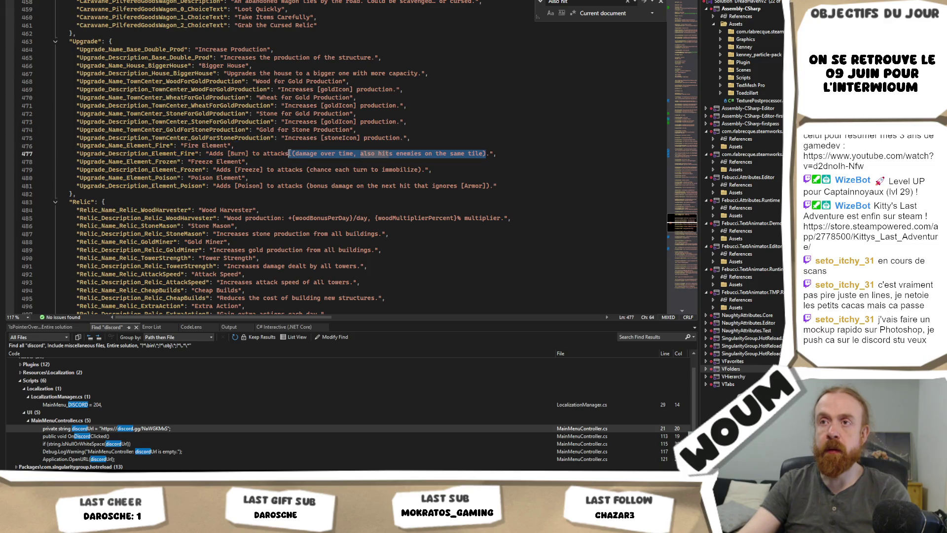
key("Delete")
left_click_drag(423, 170, 295, 171)
mouse_move(306, 170)
left_mouse_down()
mouse_move(305, 187)
mouse_move(490, 186)
left_mouse_up()
key("BackSpace")
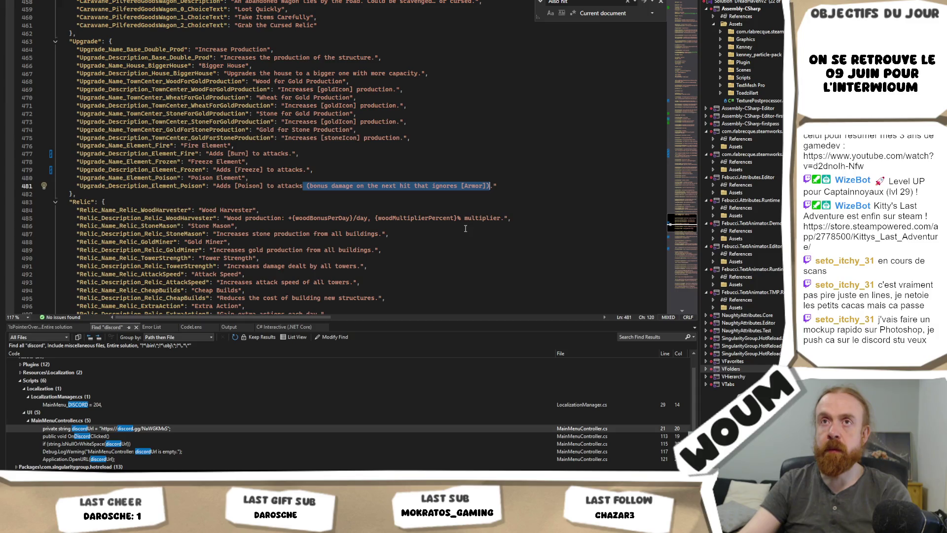
key("BackSpace")
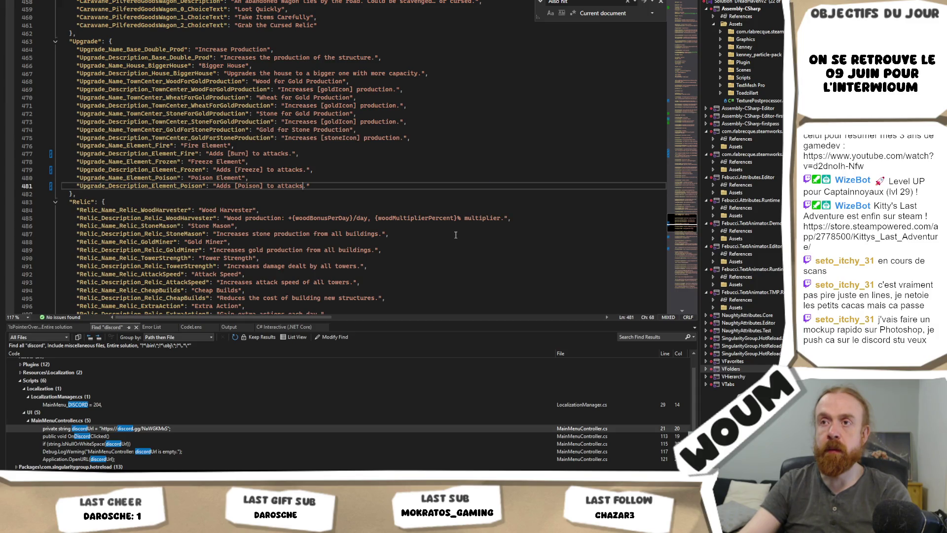
left_click(320, 172)
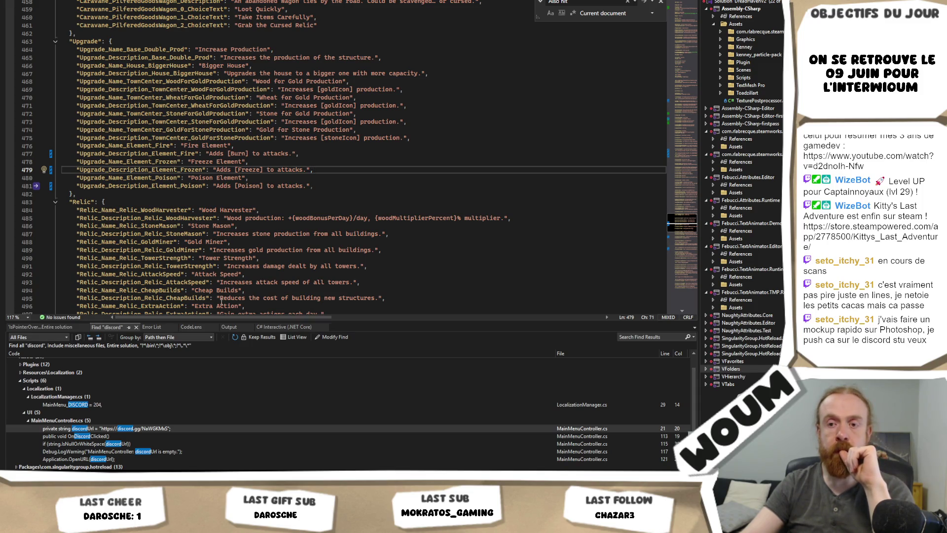
left_click(94, 446)
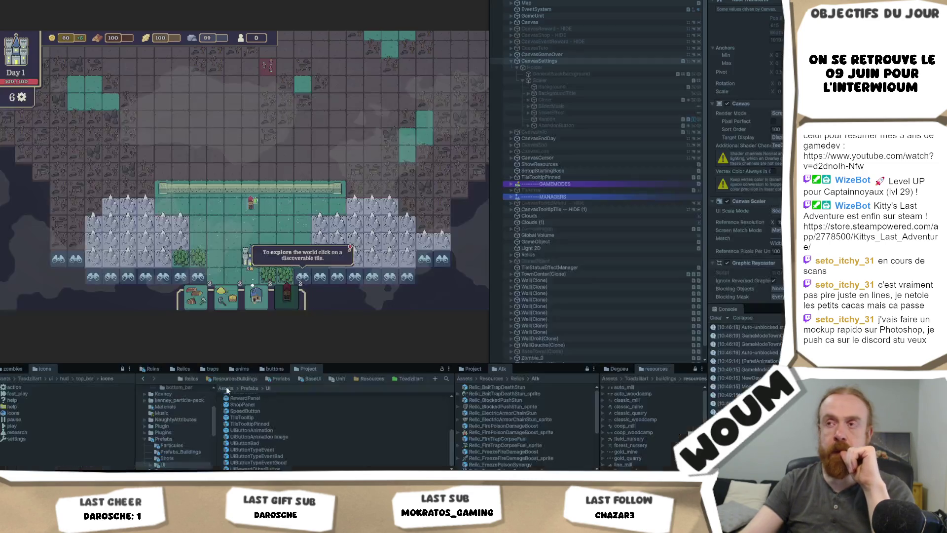
Check the Poison Element tooltip on the town tower's element menu, then build a House on a tile.
left_click(563, 59)
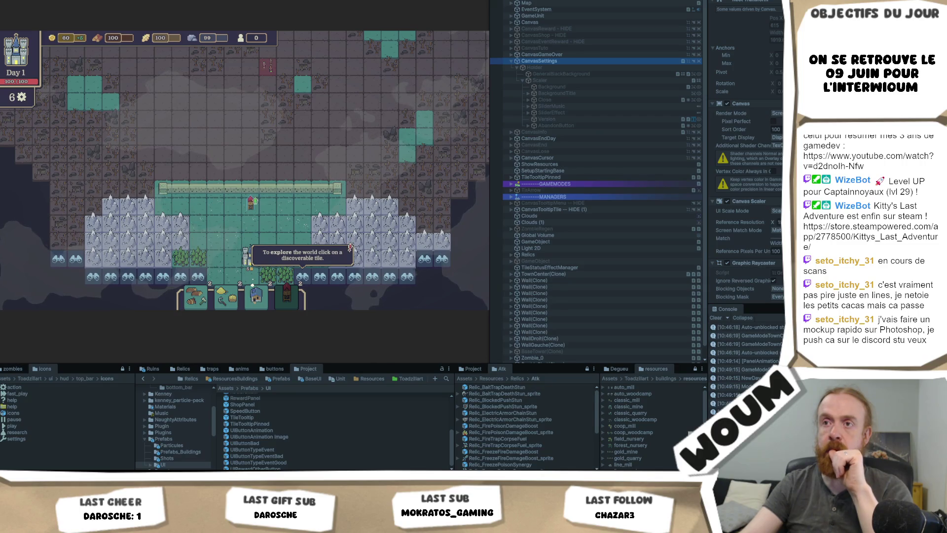
left_click(254, 207)
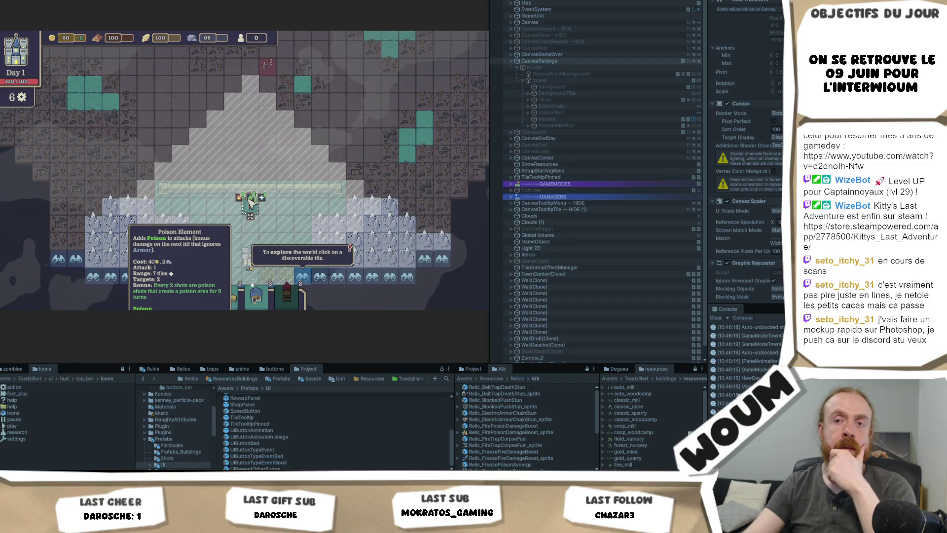
left_click(251, 201)
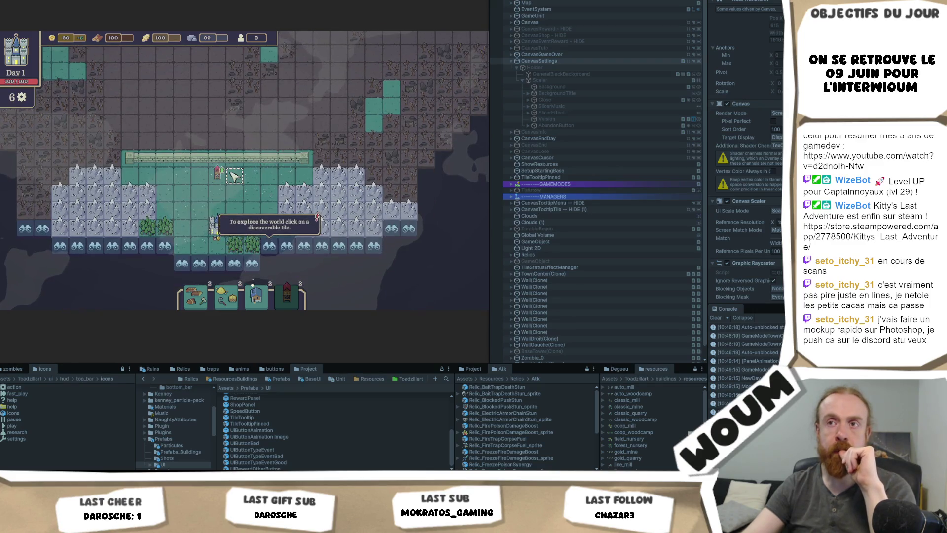
left_click(217, 170)
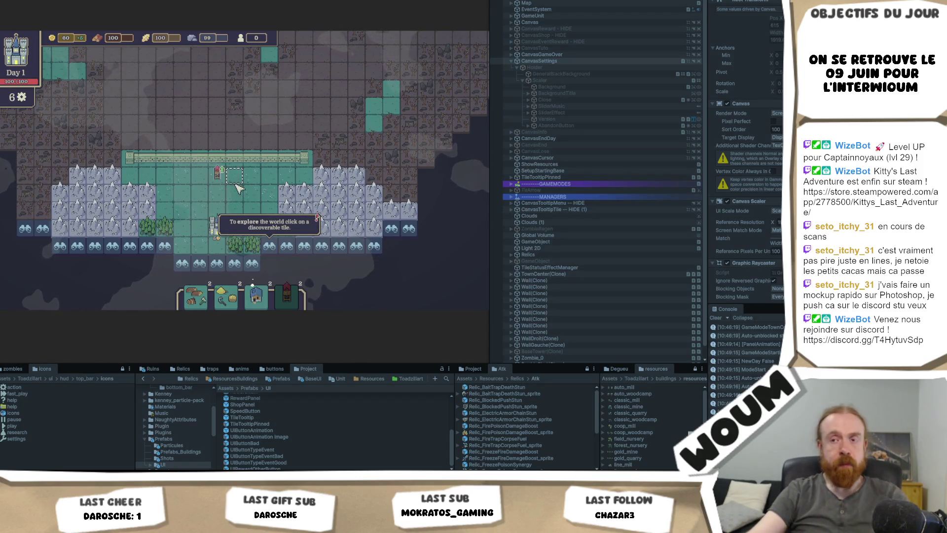
left_click(257, 299)
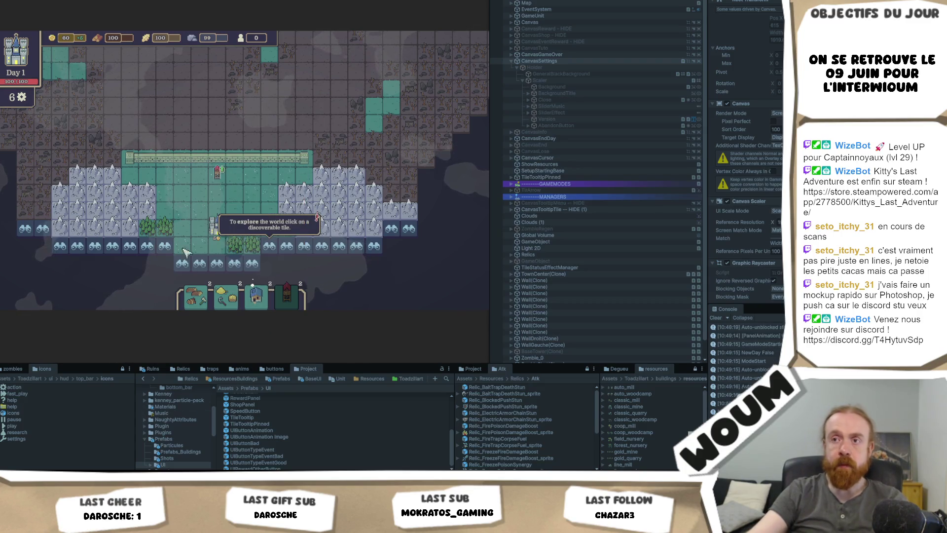
Build a tower beside the town and view its Poison Element upgrade details without upgrading.
left_click(199, 210)
left_click(253, 170)
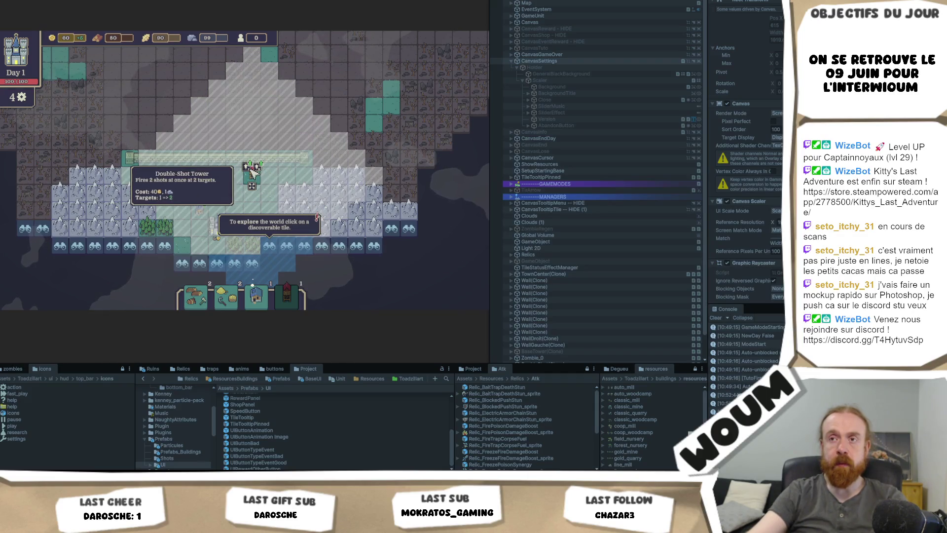
left_click_drag(240, 173, 220, 172)
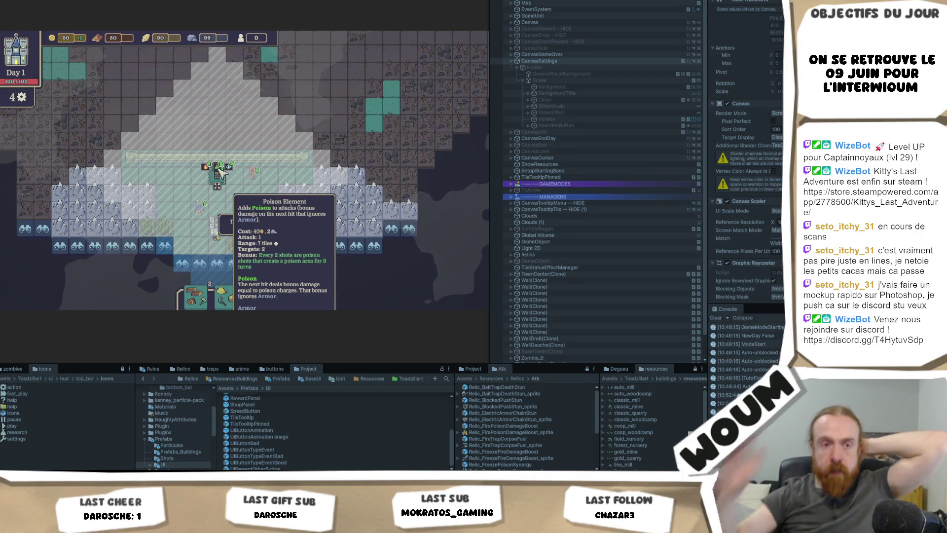
left_click(221, 170)
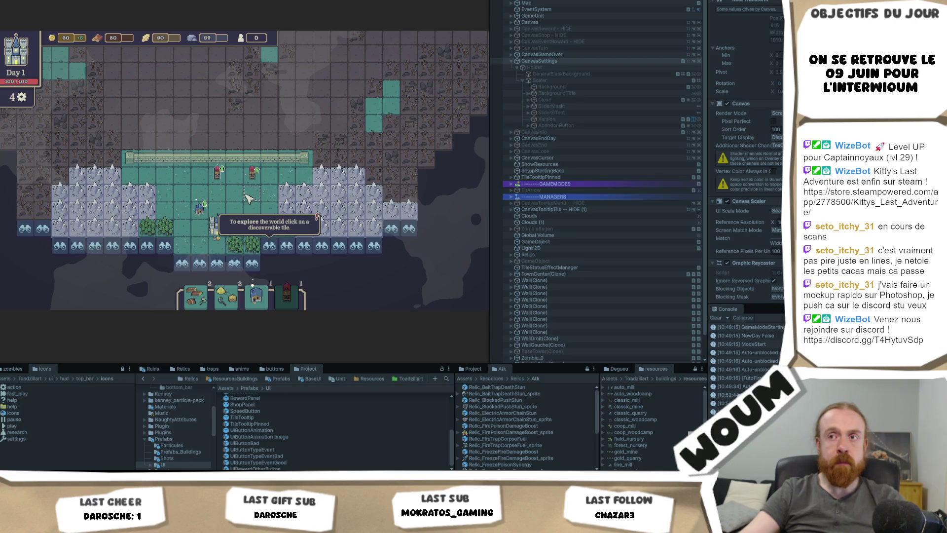
Explore a fog tile, place a woodcutting camp on the revealed forest, and widen the Inspector area.
left_click(287, 245)
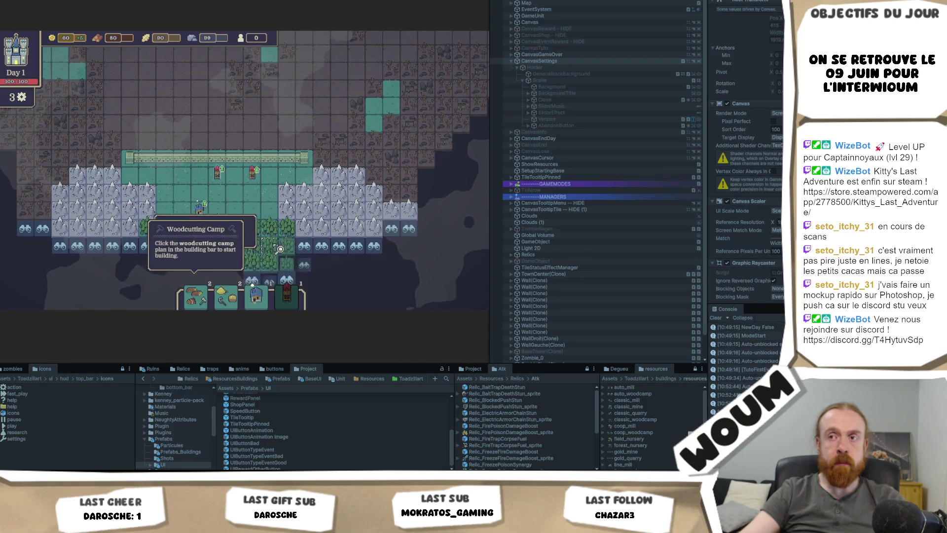
left_click(195, 296)
left_click(271, 222)
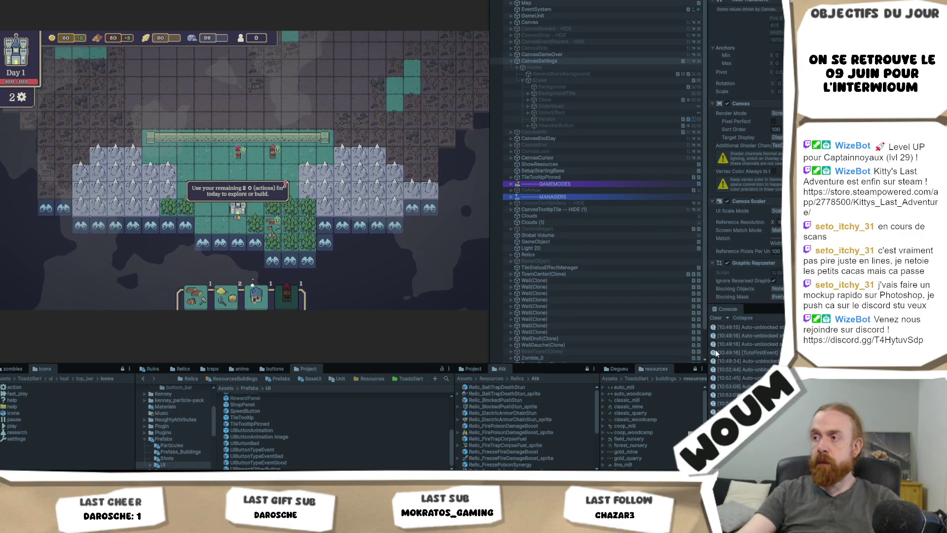
left_click_drag(706, 350, 637, 350)
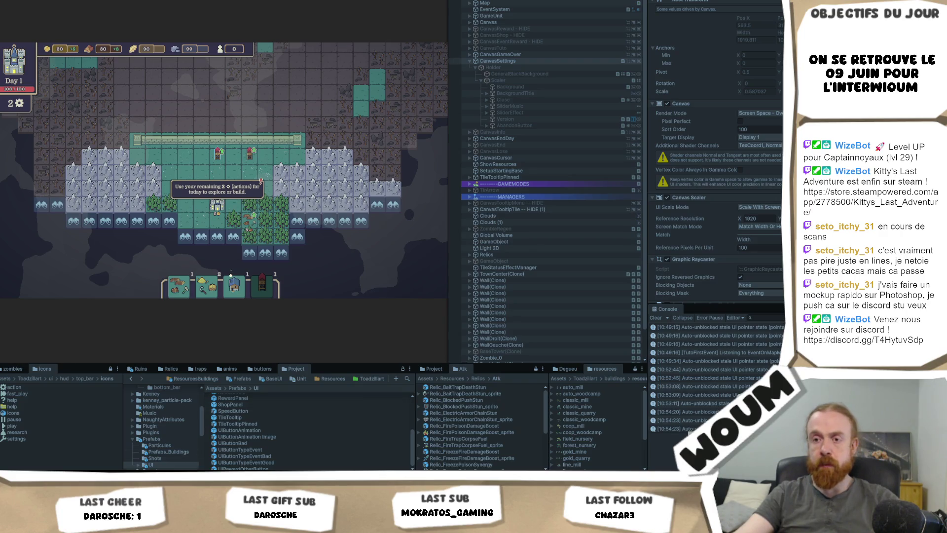
Edit the combo element effects card description in Codecks and select its three Fire combo lines.
mouse_move(60, 472)
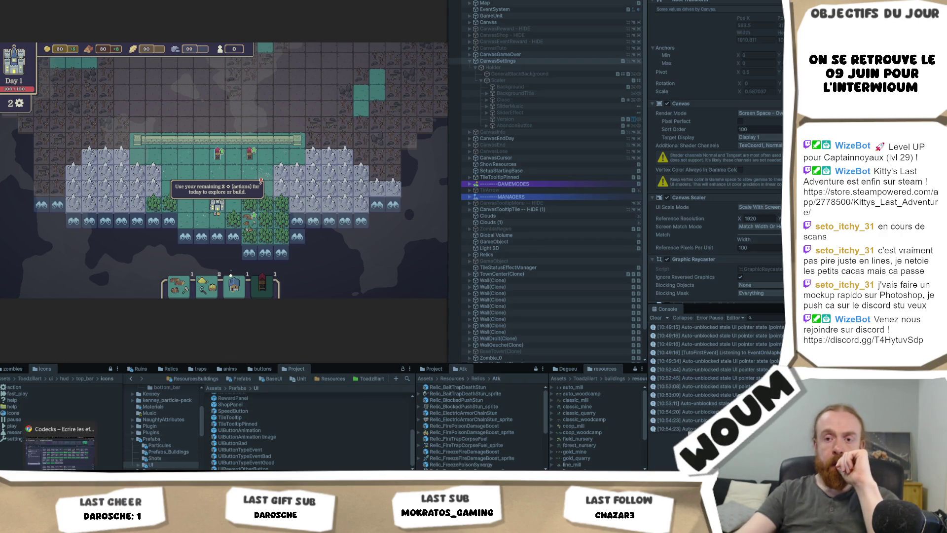
left_click(60, 448)
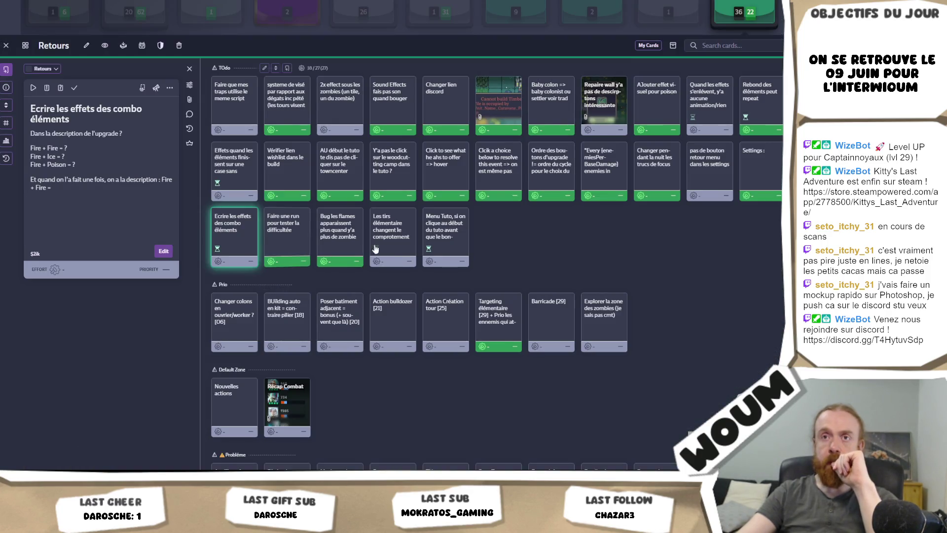
left_click(84, 155)
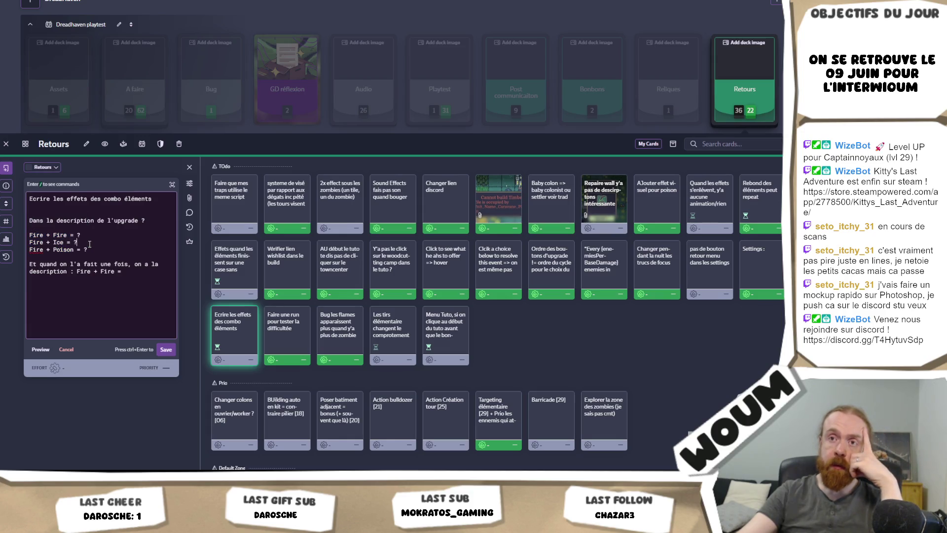
left_click_drag(90, 250, 29, 235)
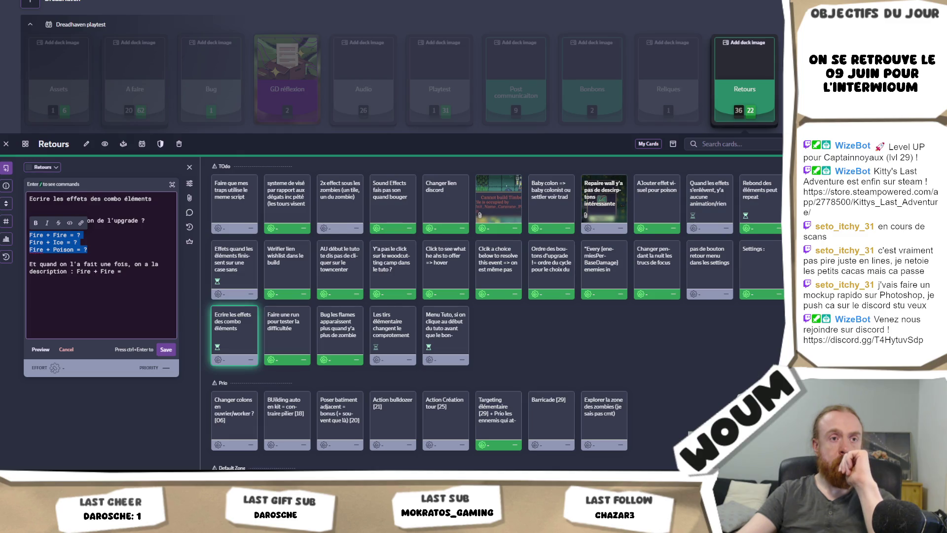
key("alt+Tab")
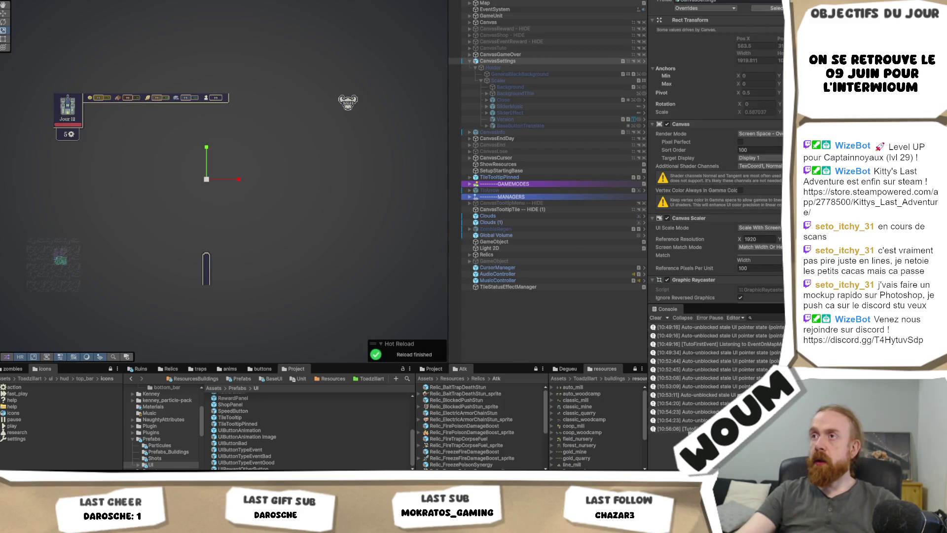
Open CanvasSettings in Prefab Mode and rename BaseButtonTranslate to AbandonButton.
left_click(644, 61)
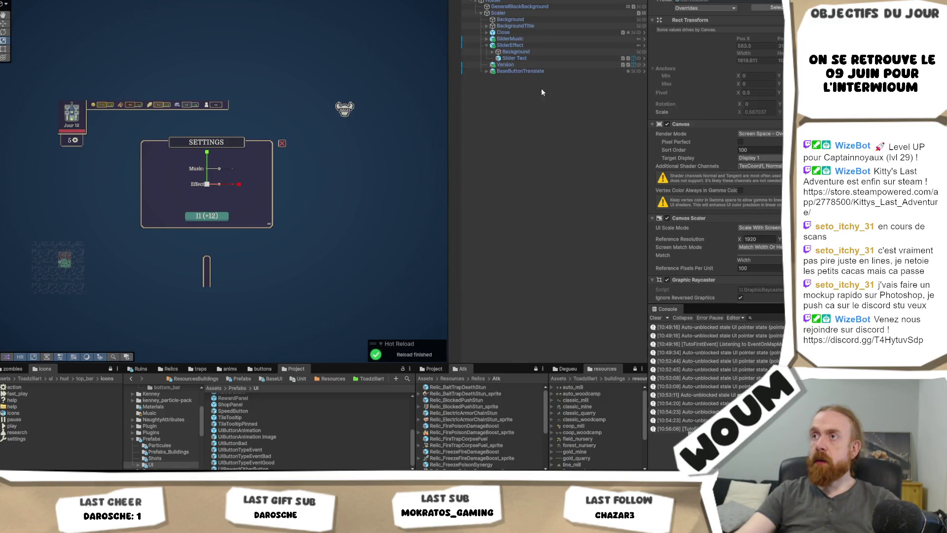
left_click(487, 72)
left_click(517, 71)
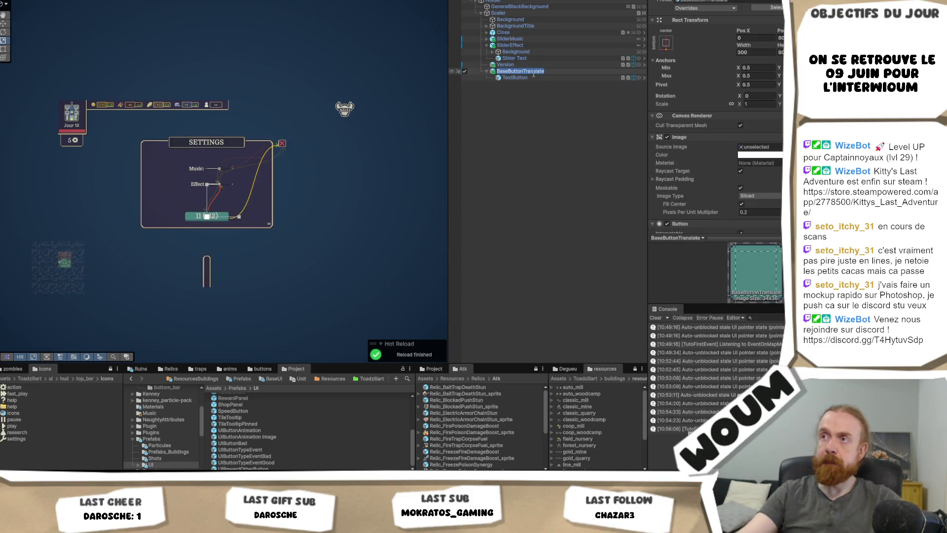
left_click(533, 71)
type("AbandonButto")
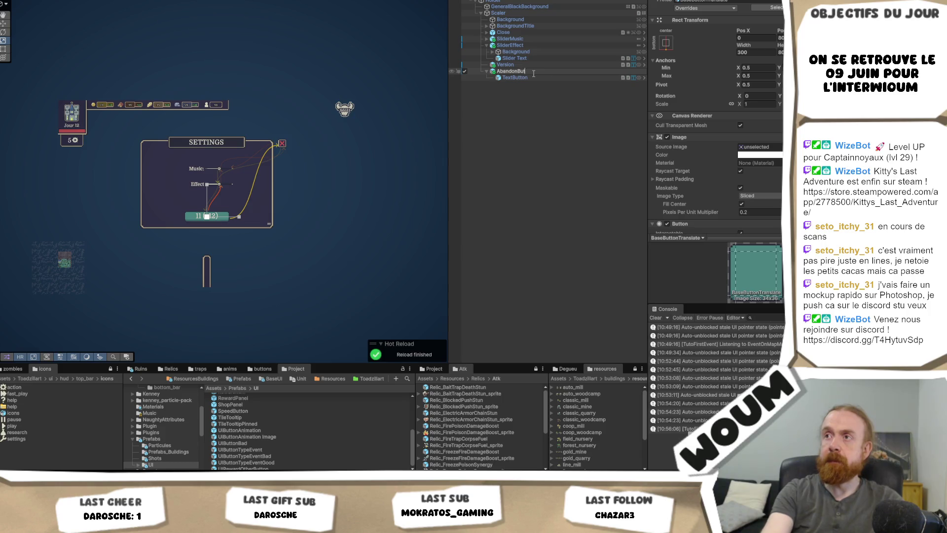
type("n")
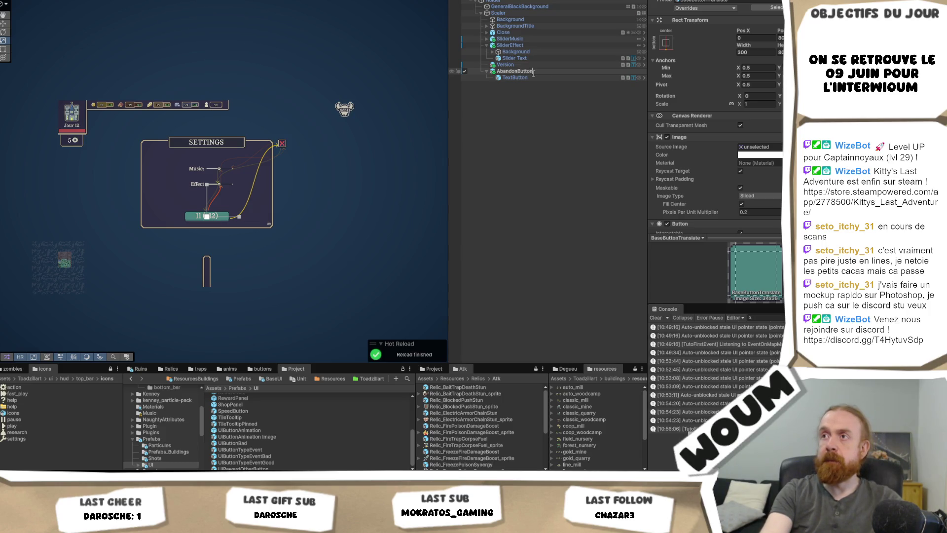
key("Return")
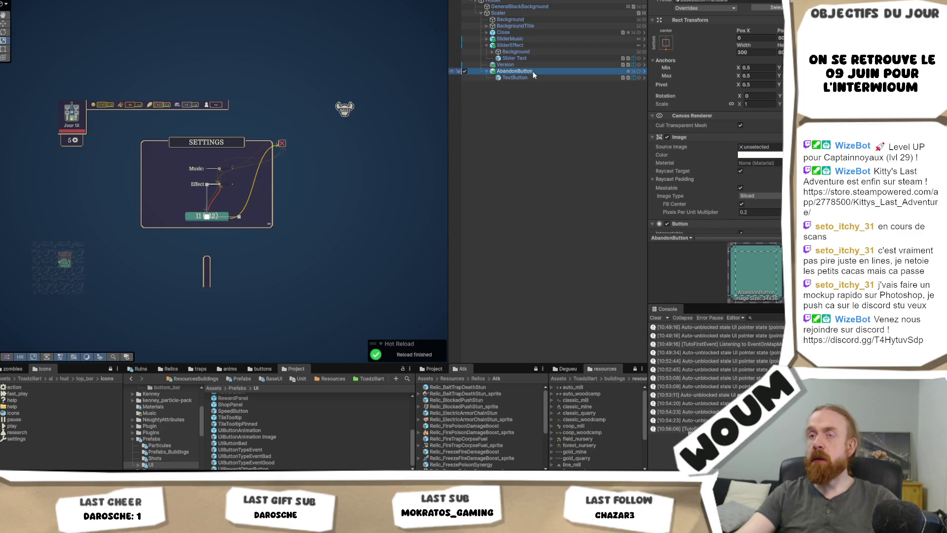
Drag the UIButtonBad prefab into the Hierarchy between Version and AbandonButton.
scroll(759, 113, "down", 5)
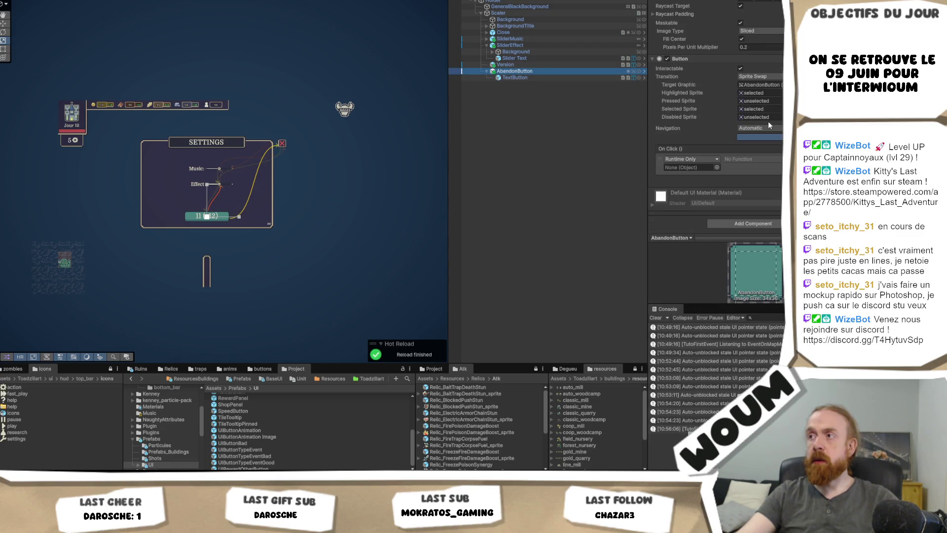
left_click(540, 77)
scroll(715, 148, "down", 2)
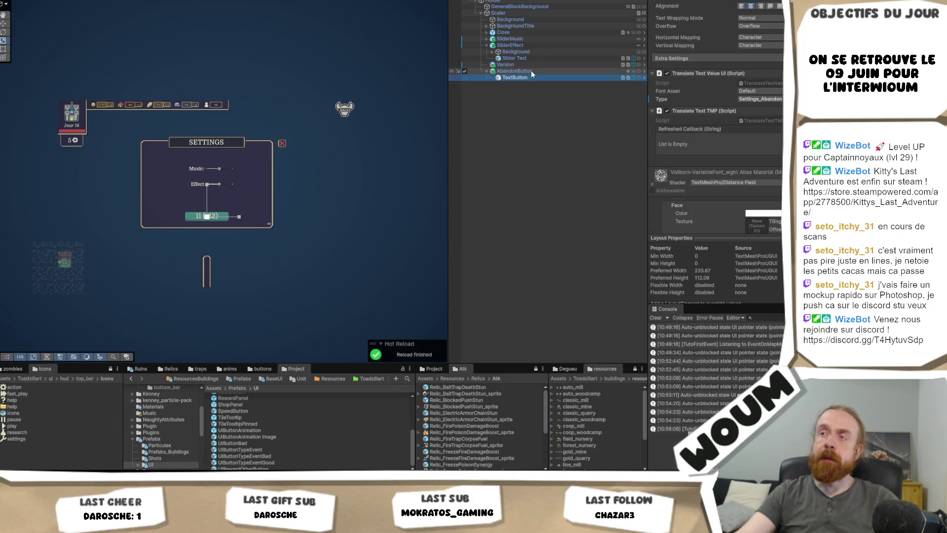
left_click(536, 123)
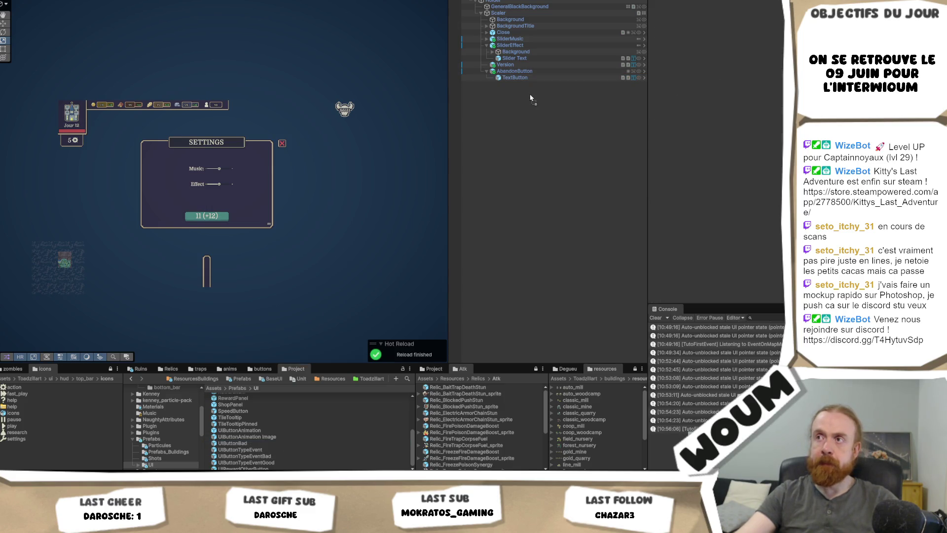
left_click_drag(499, 79, 509, 73)
left_click(514, 77)
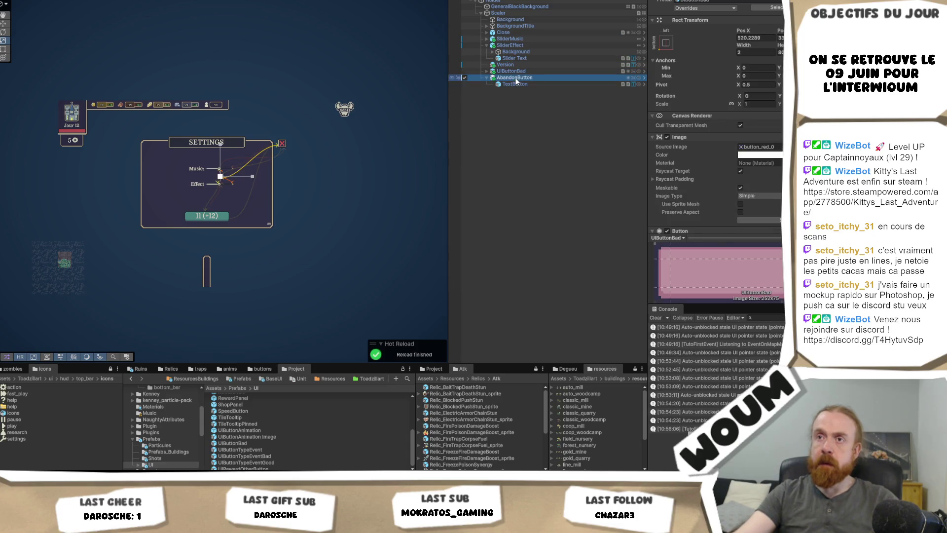
Copy the old AbandonButton's Rect Transform values onto the red UIButtonBad button.
right_click(704, 22)
mouse_move(725, 93)
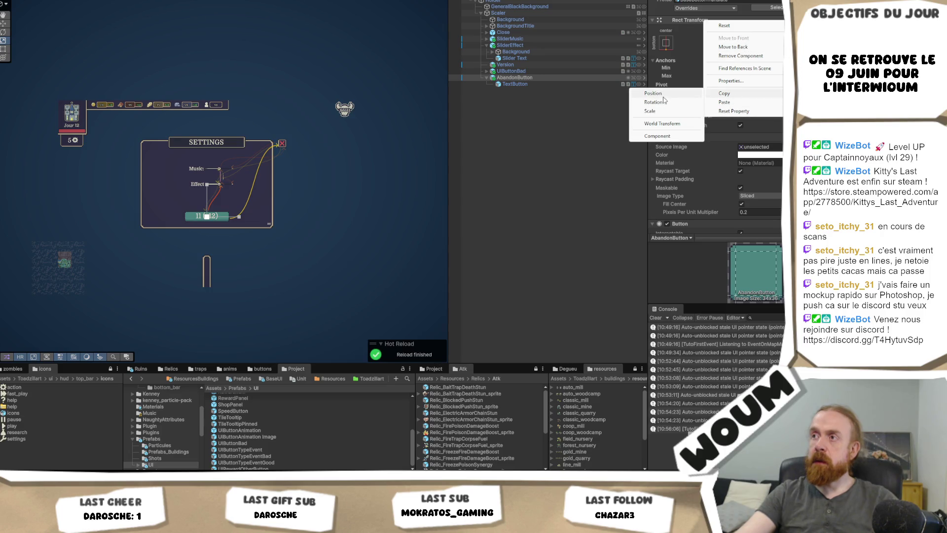
left_click(658, 137)
left_click(512, 71)
right_click(708, 22)
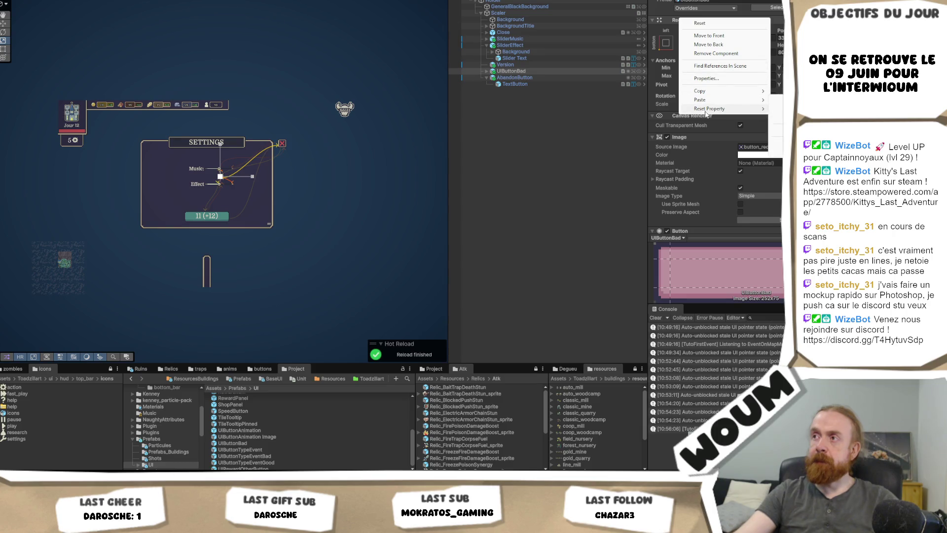
left_click(779, 131)
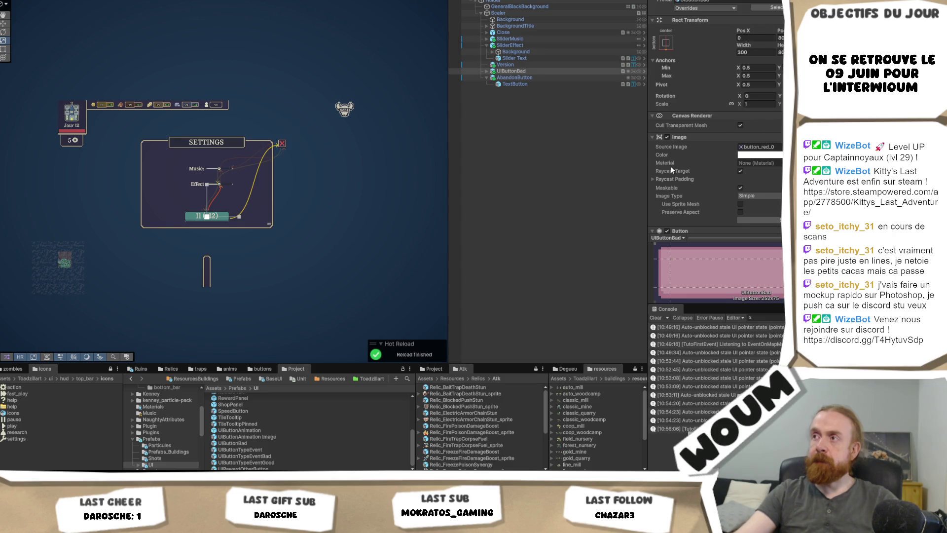
Copy the old label's Translate Text component with Settings_Abandon onto UIButtonBad's text label.
left_click(515, 79)
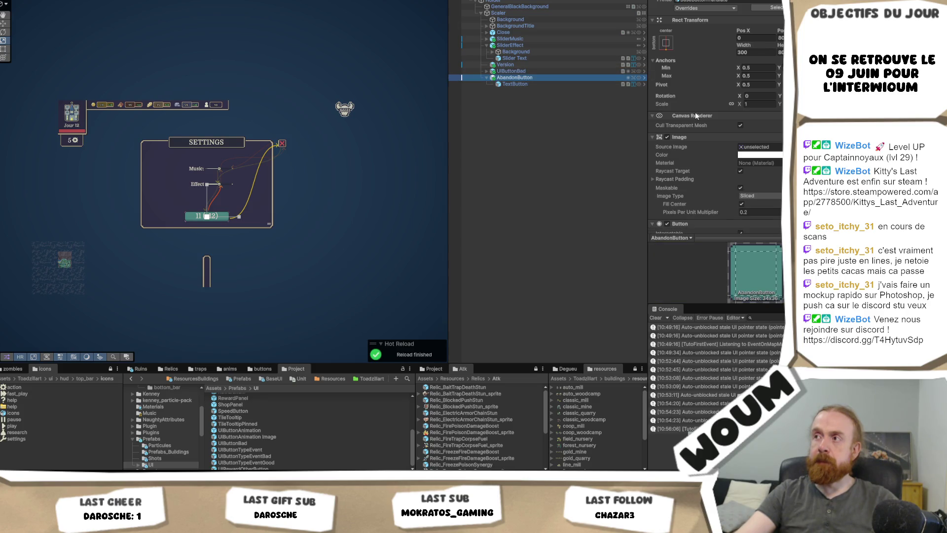
scroll(724, 132, "down", 5)
left_click(568, 84)
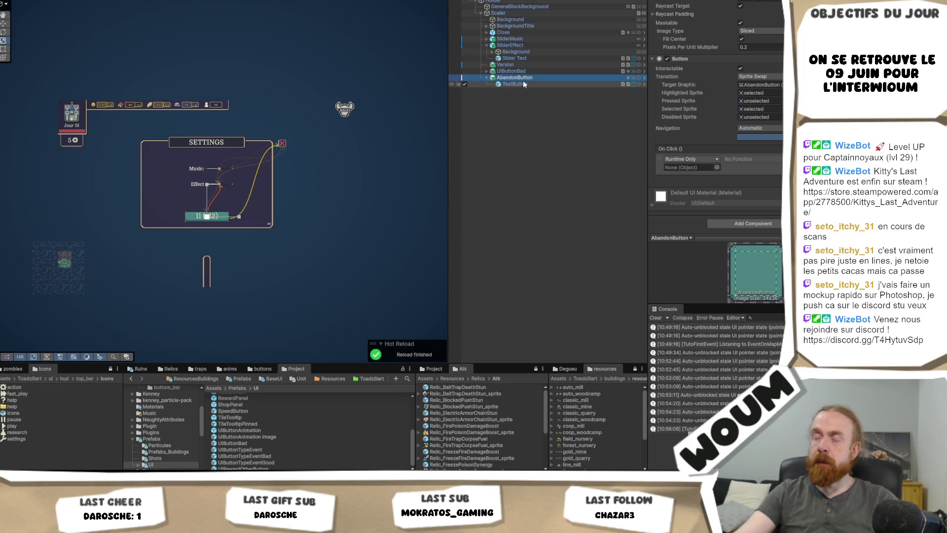
scroll(732, 158, "down", 5)
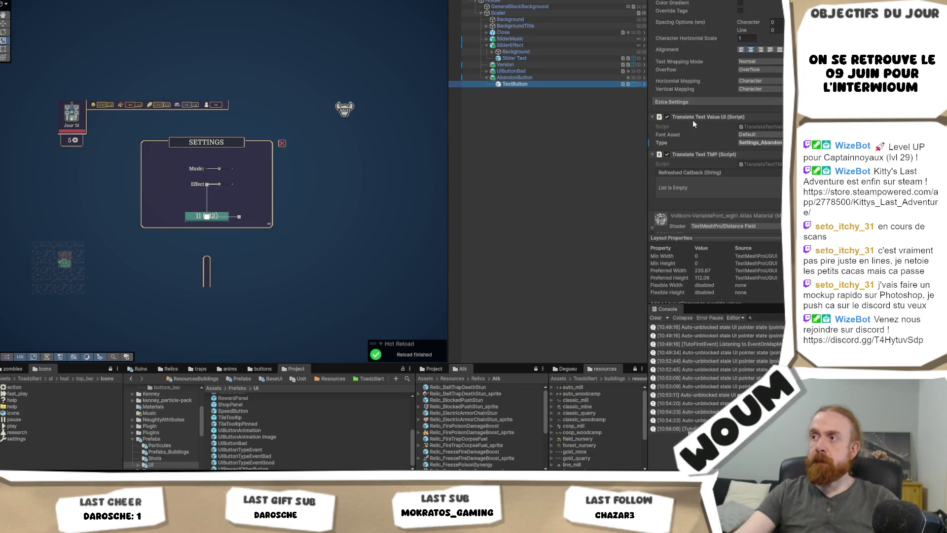
right_click(686, 118)
left_click(653, 167)
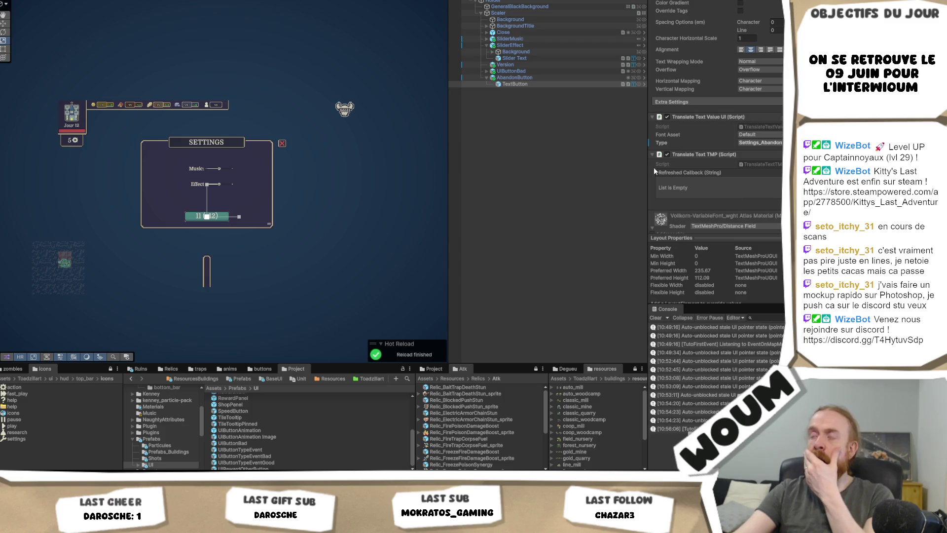
left_click(485, 71)
left_click(515, 78)
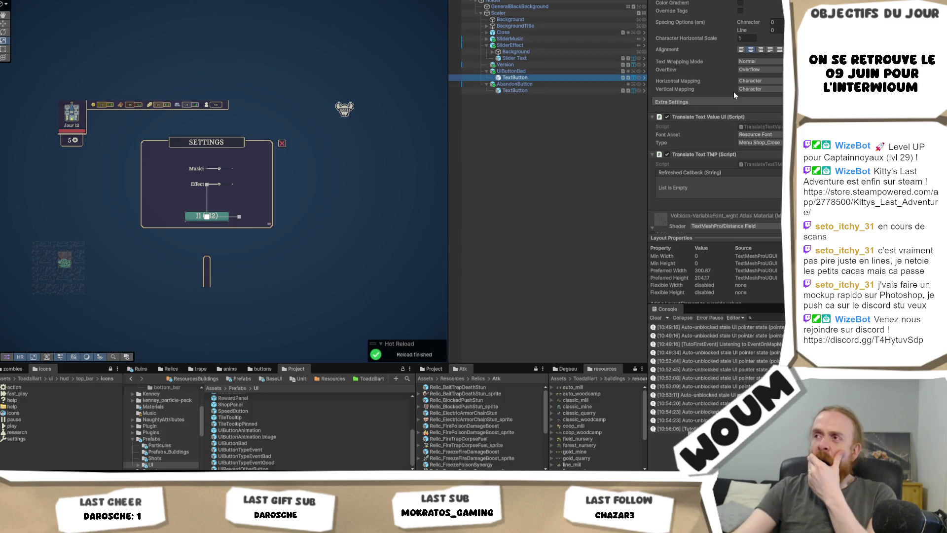
right_click(733, 117)
left_click(776, 207)
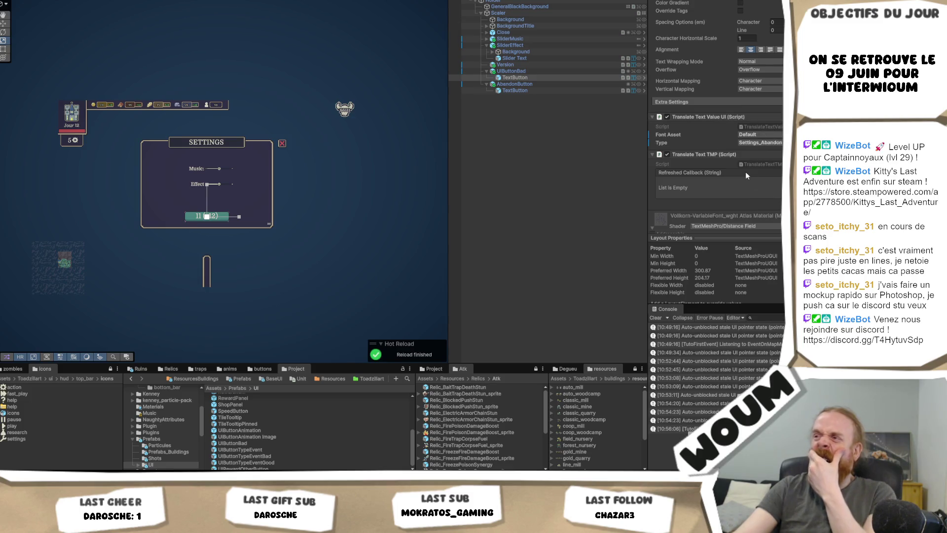
Rename the label AbandonText and the red button AbandonButton, then delete the old AbandonButton.
left_click(533, 77)
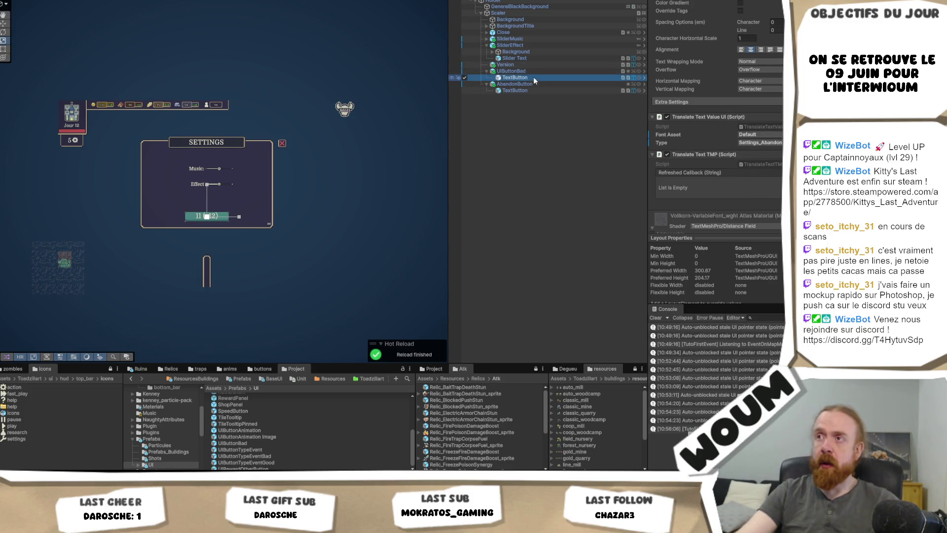
type("Abandon")
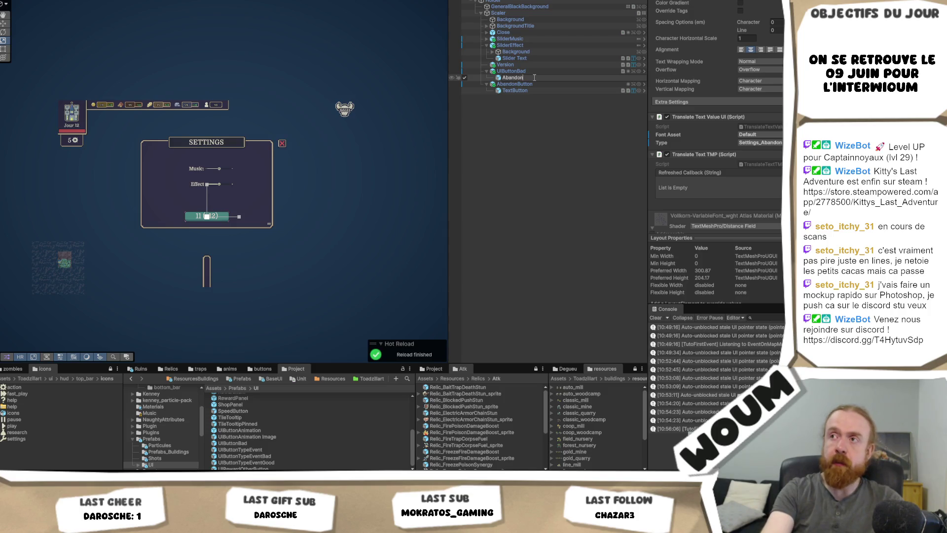
type("Text")
key("Return")
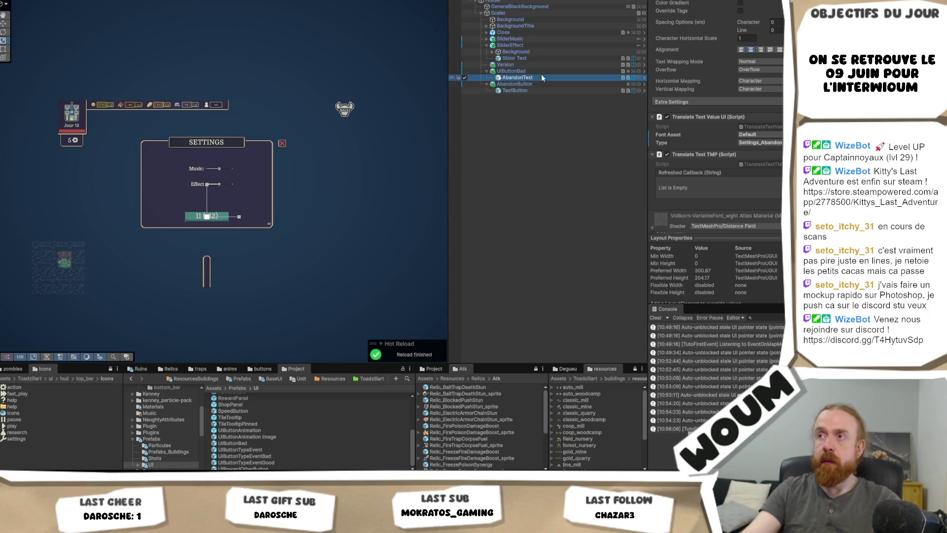
left_click(543, 70)
key("F2")
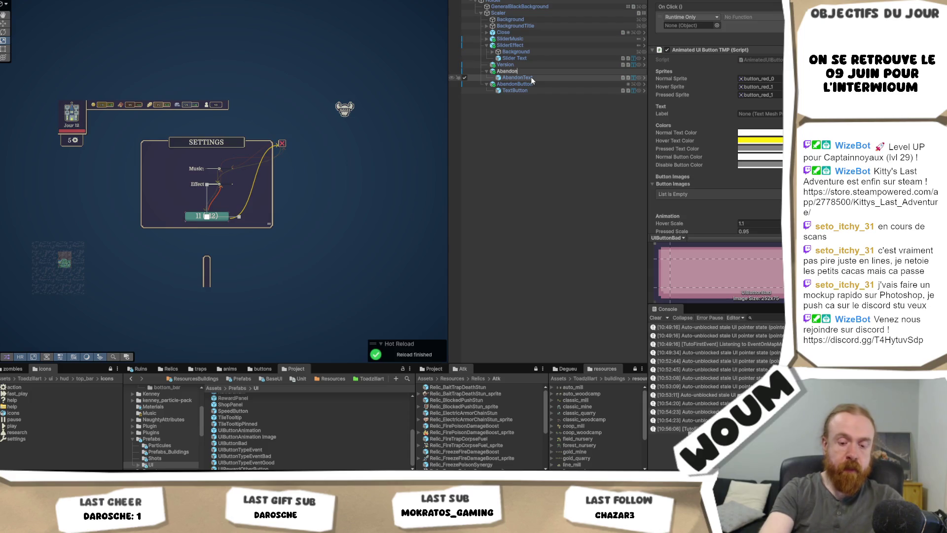
type("Button")
key("Return")
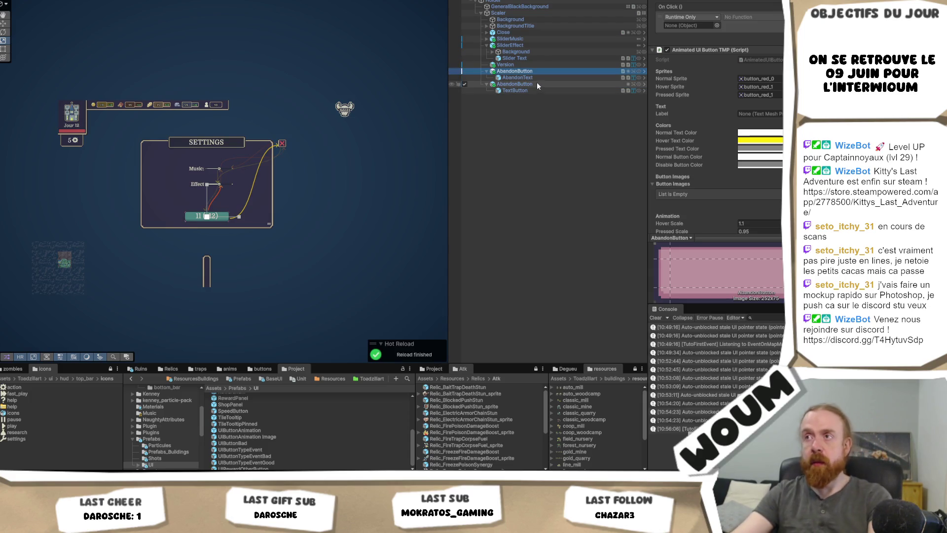
left_click(537, 84)
key("Delete")
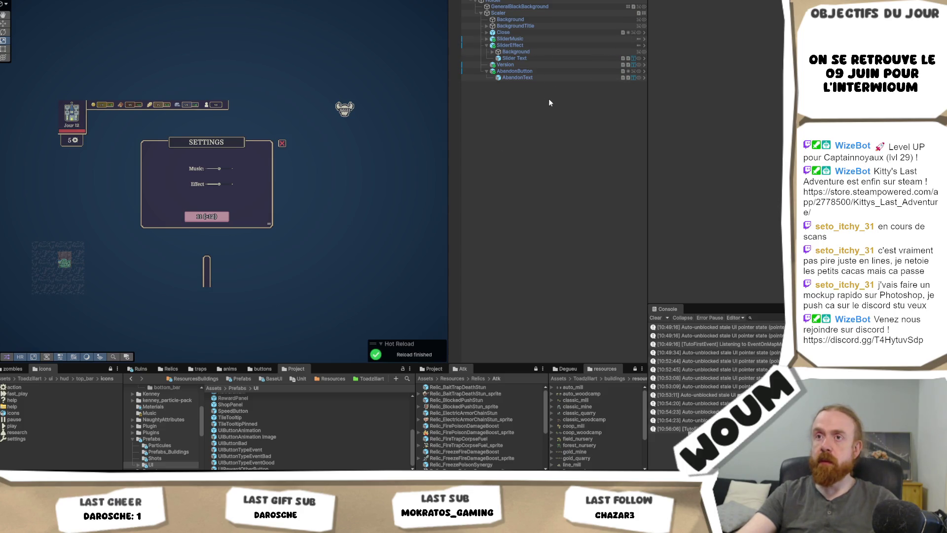
Select the new AbandonButton, then the root Holder object to view its Settings Controller.
left_click(544, 73)
left_click(529, 2)
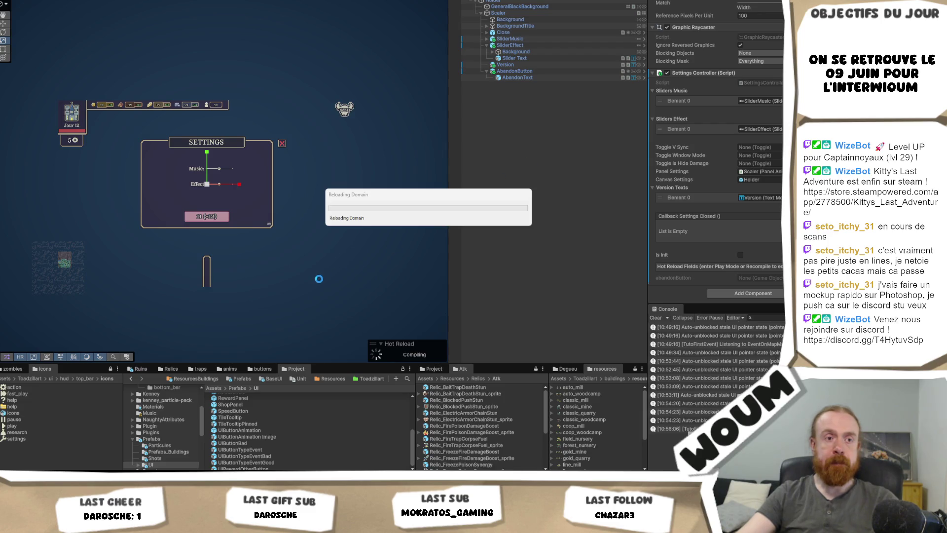
Add 'description courte de l'effet' below the Fire + Fire line in the Codecks card note.
mouse_move(60, 478)
left_click(60, 446)
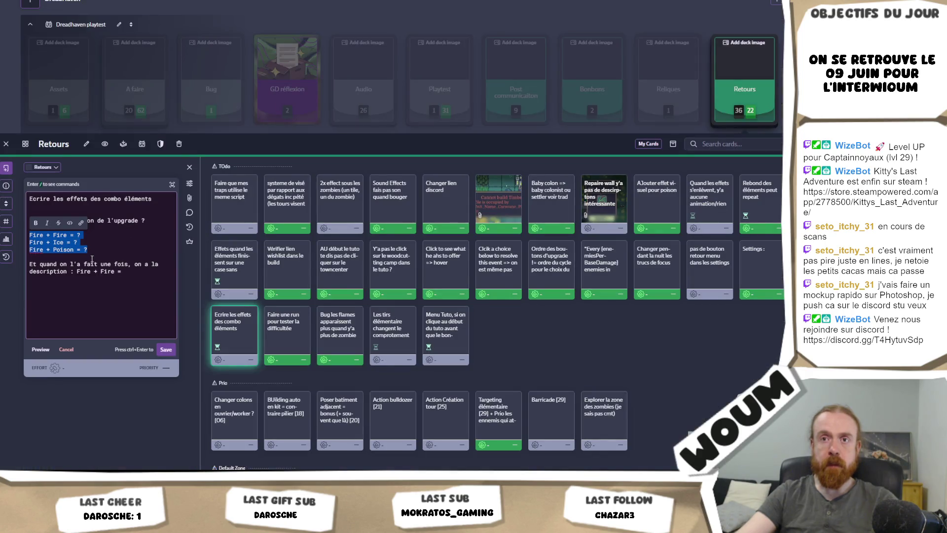
left_click(97, 234)
key("Down")
key("Down")
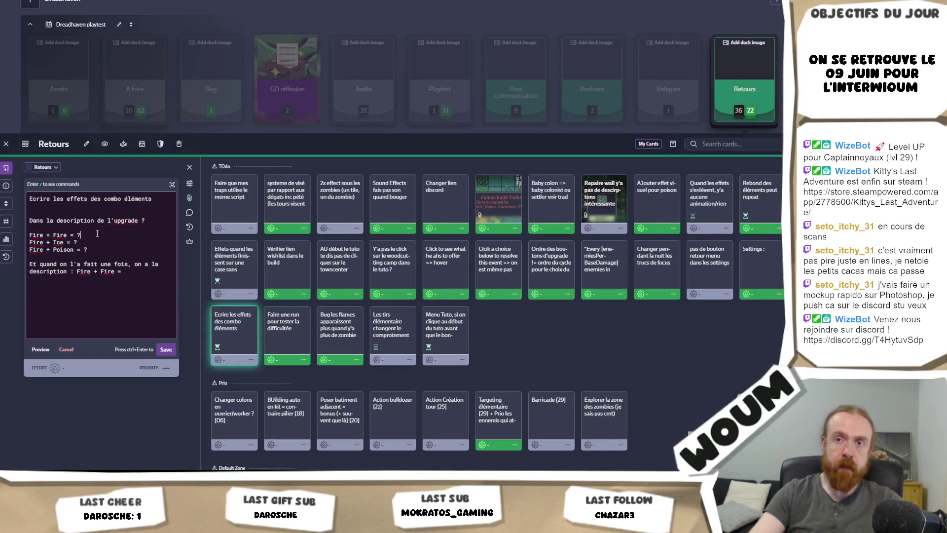
type("descriptio")
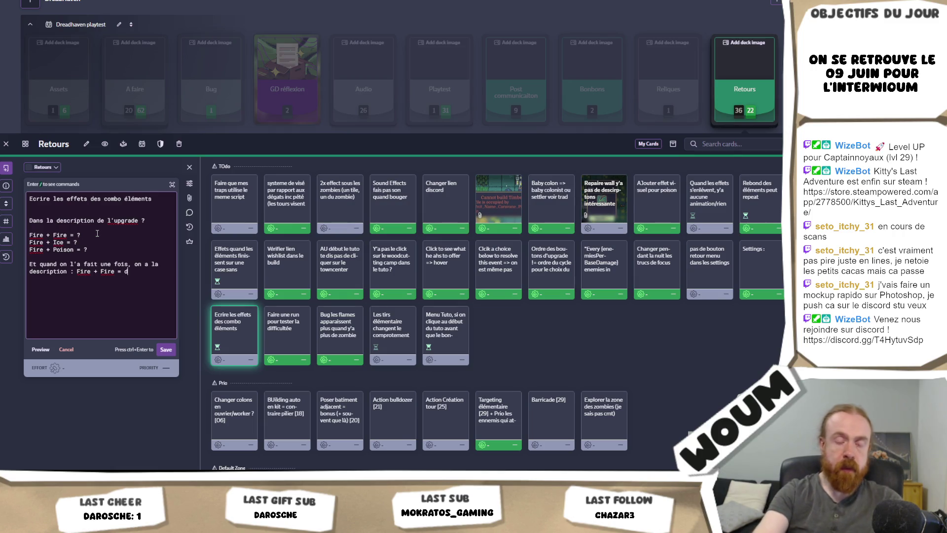
type("n c")
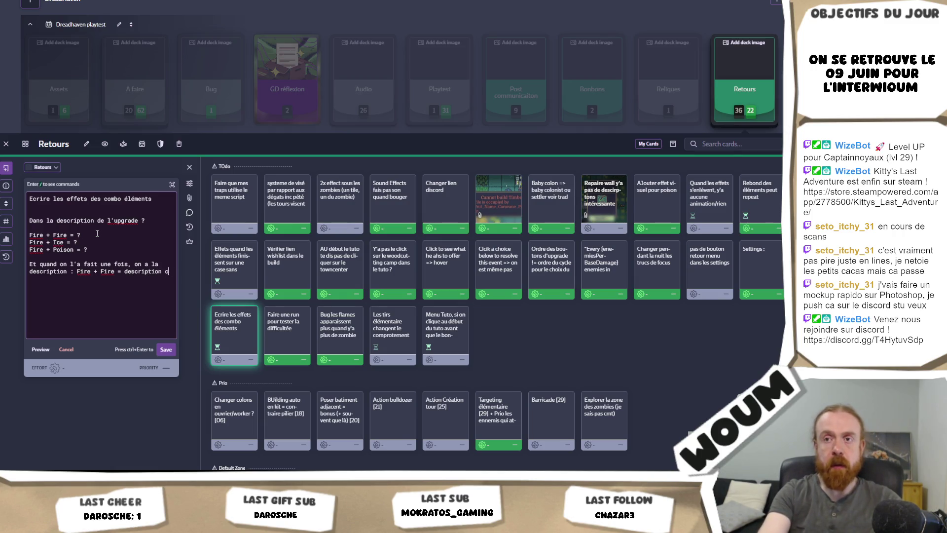
type("ourte de l'effet")
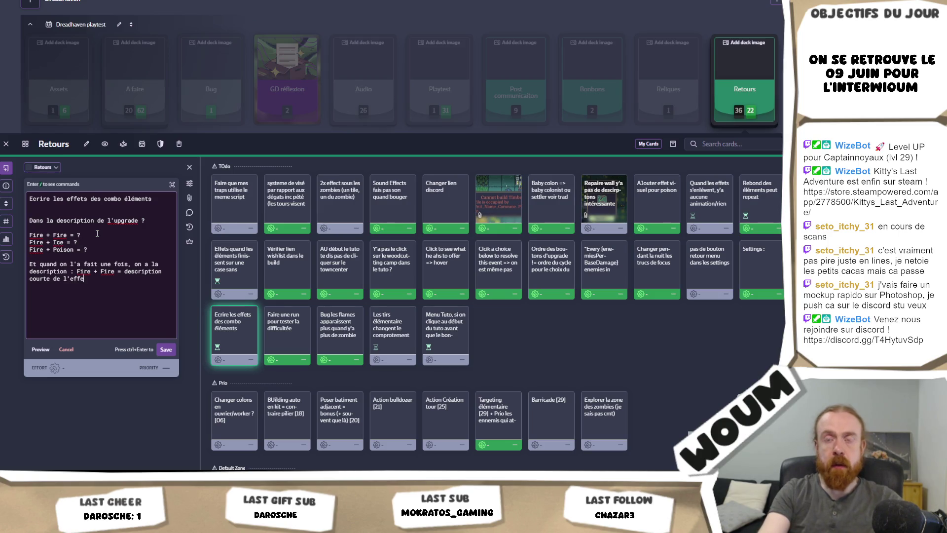
Replace the question mark after 'upgrade' with 'de chaque élément, fire/freeze/poison'.
left_click(156, 218)
key("BackSpace")
type("de c")
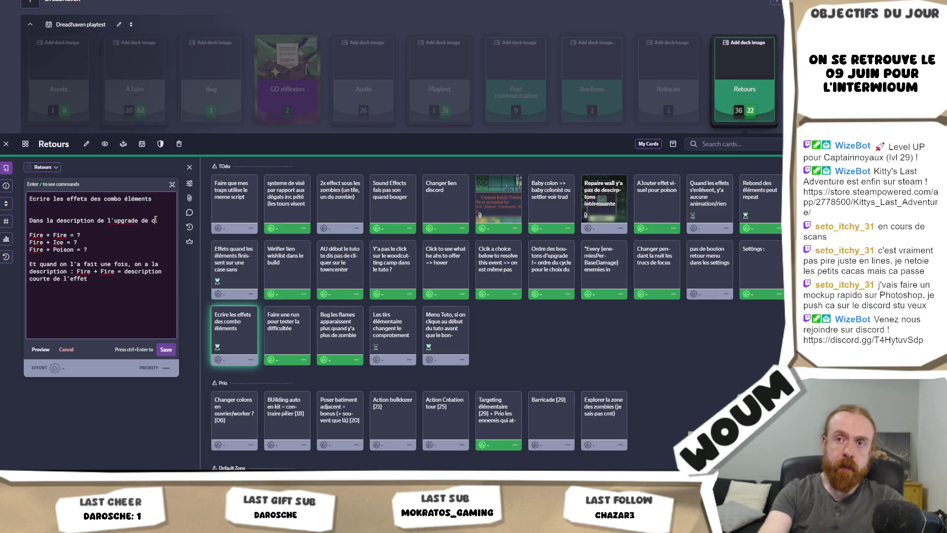
type("haque élément, fire")
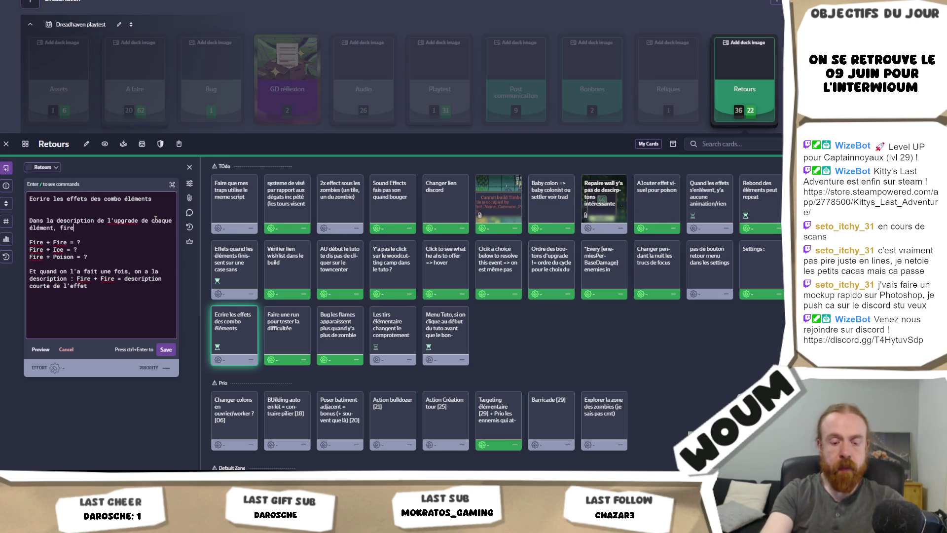
type("/free")
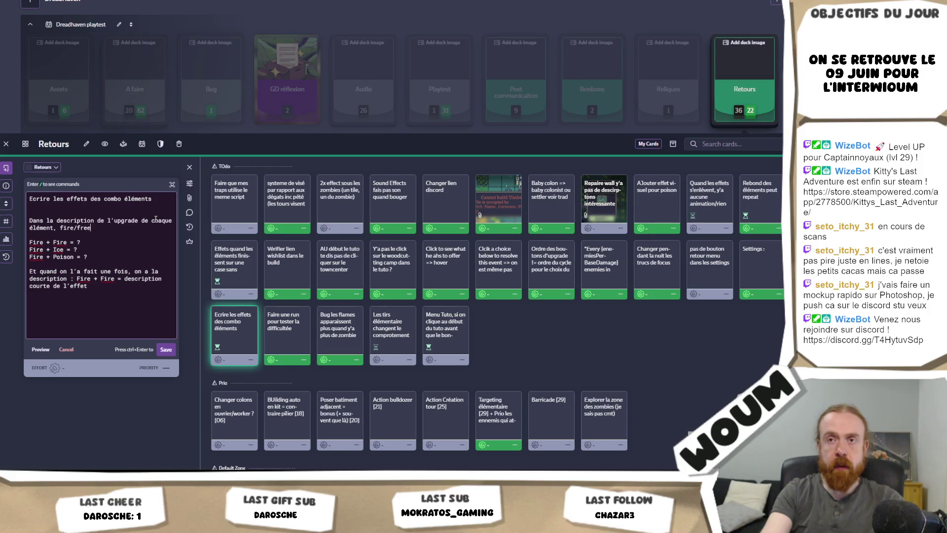
type("ze/poison")
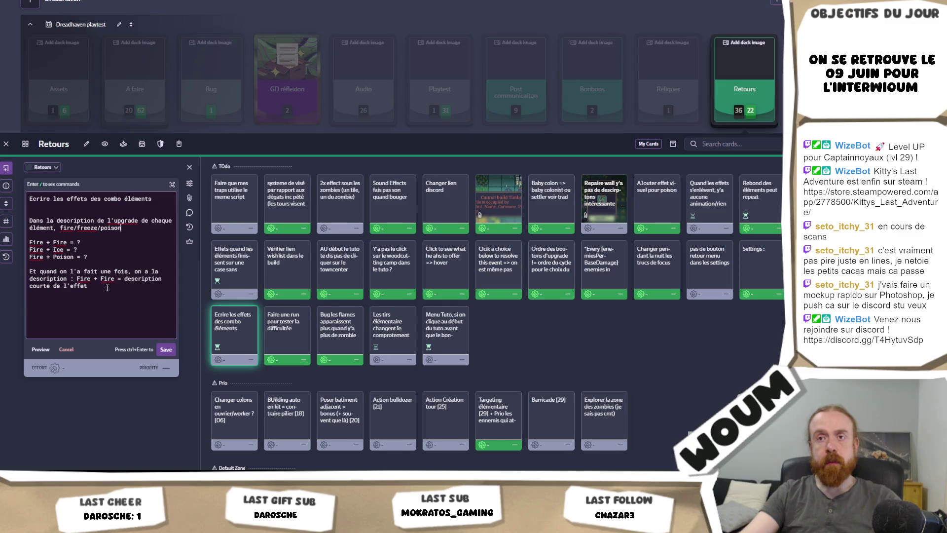
mouse_move(110, 291)
left_mouse_down()
mouse_move(30, 247)
mouse_move(24, 207)
mouse_move(22, 225)
left_mouse_up()
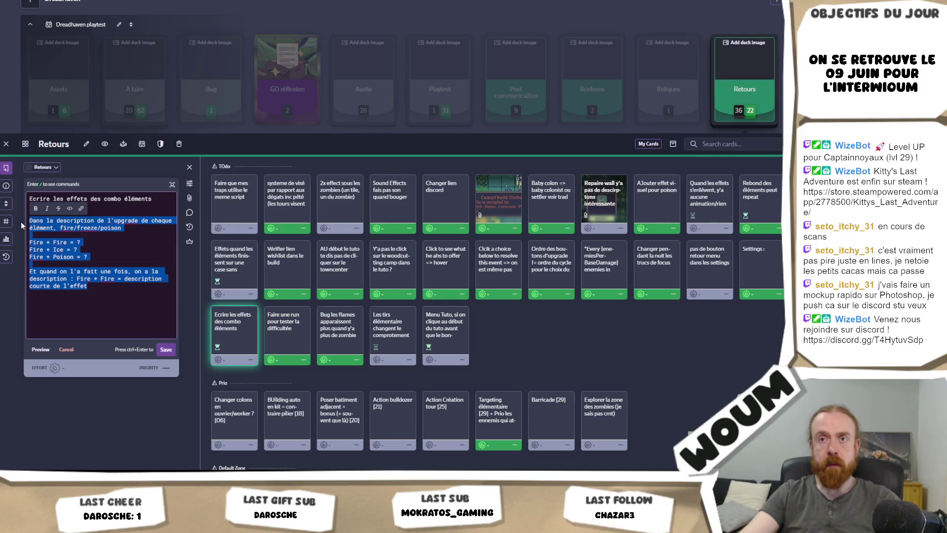
left_click(108, 265)
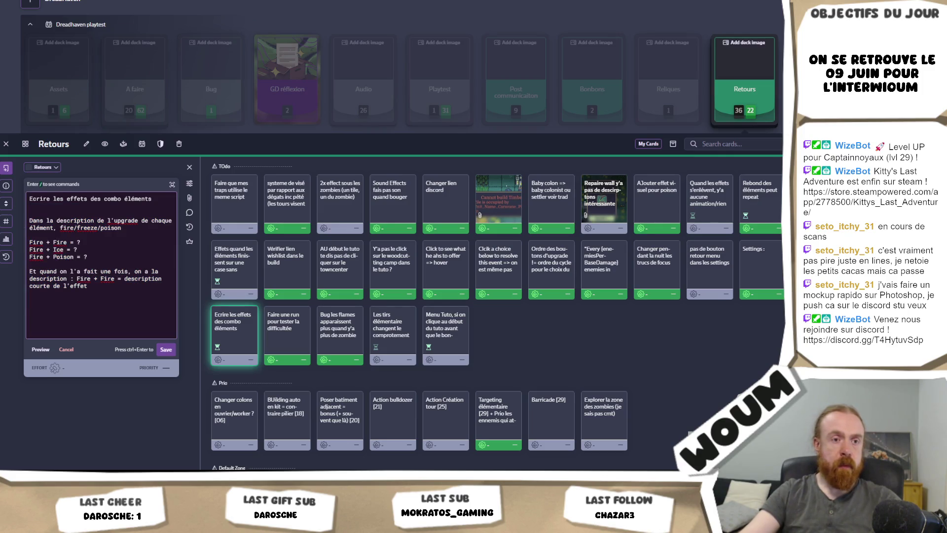
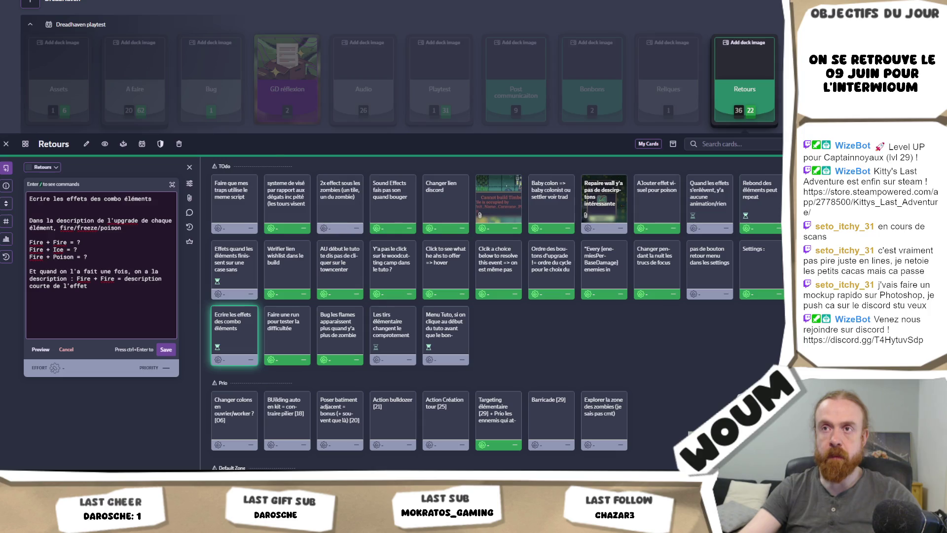
Save the 'Ecrire les effets des combo éléments' card and open the 'pas de bouton retour menu dans les settings' card.
key("alt+Tab")
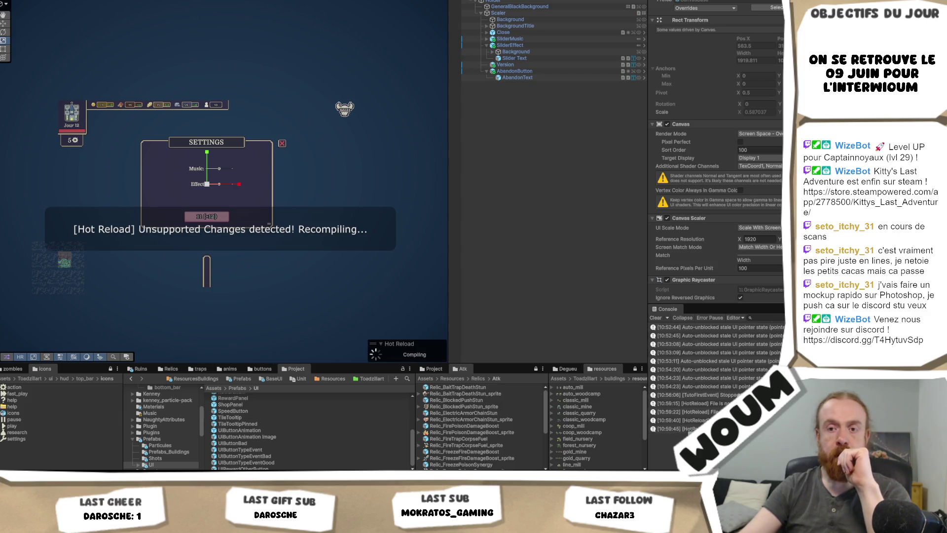
key("alt+Tab")
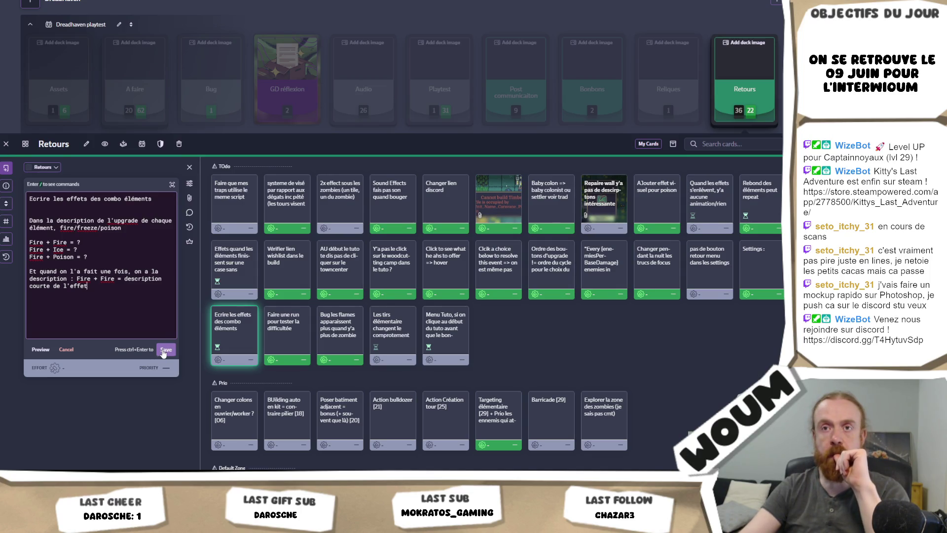
left_click(164, 351)
left_click(396, 345)
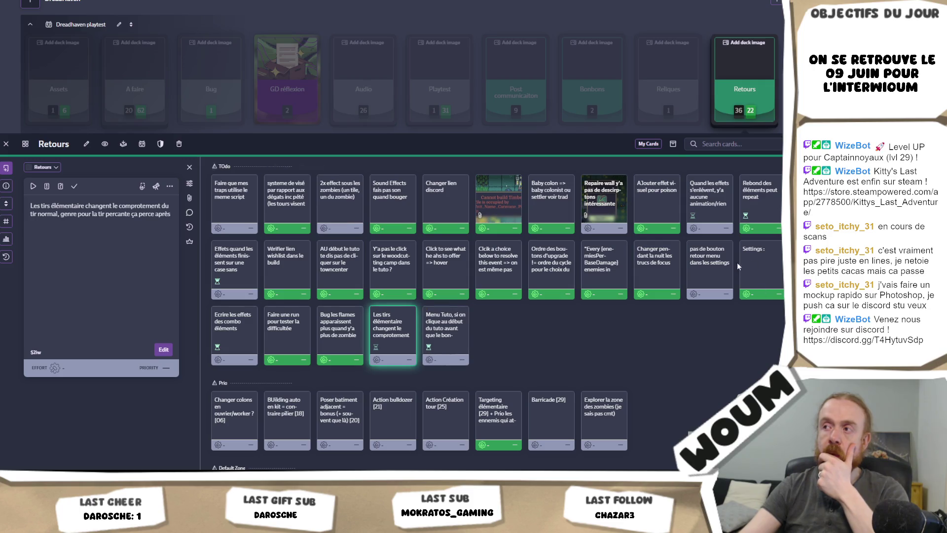
left_click(716, 272)
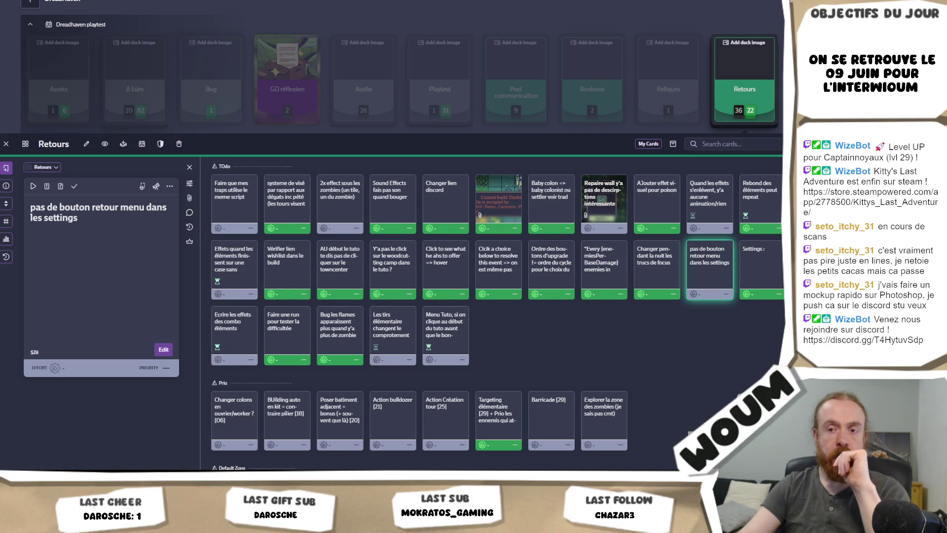
Switch from the Codecks Retours board to the Unity editor showing the game scene.
key("alt+Tab")
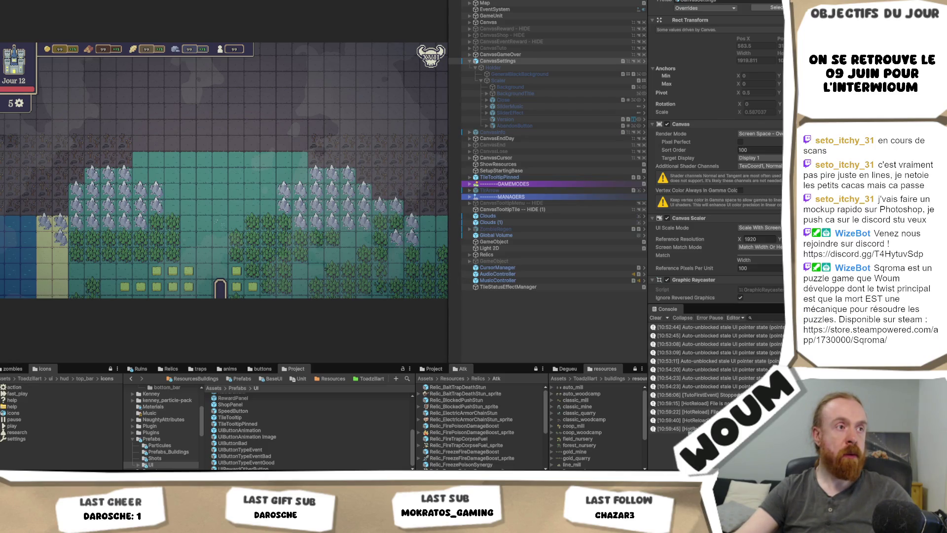
Clear the Console and open TileElementComboDiscovery at its first compile error.
left_click(656, 317)
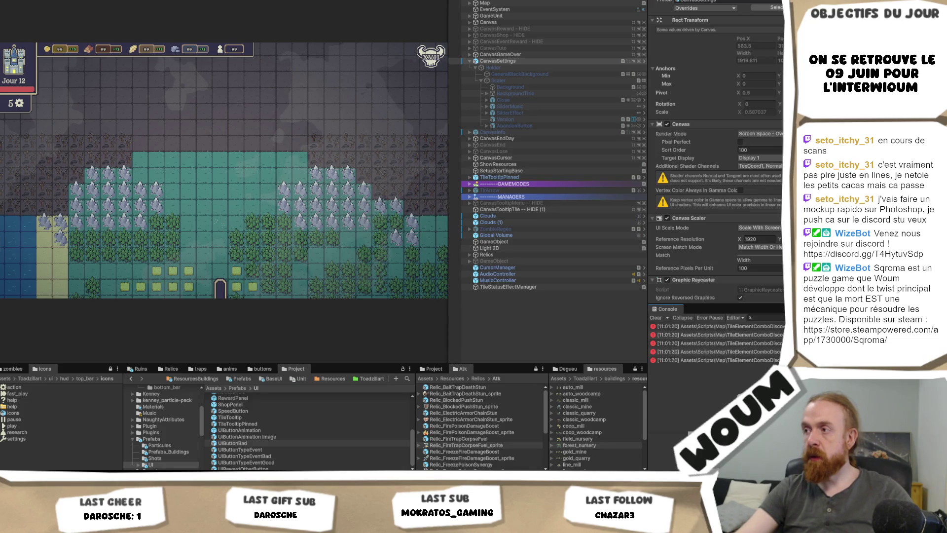
left_click(715, 326)
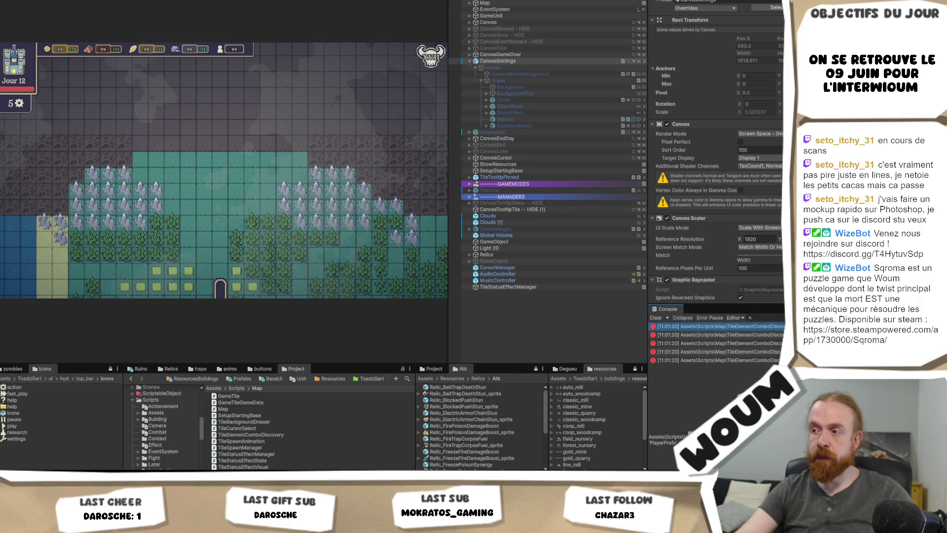
left_click(762, 326)
double_click(762, 326)
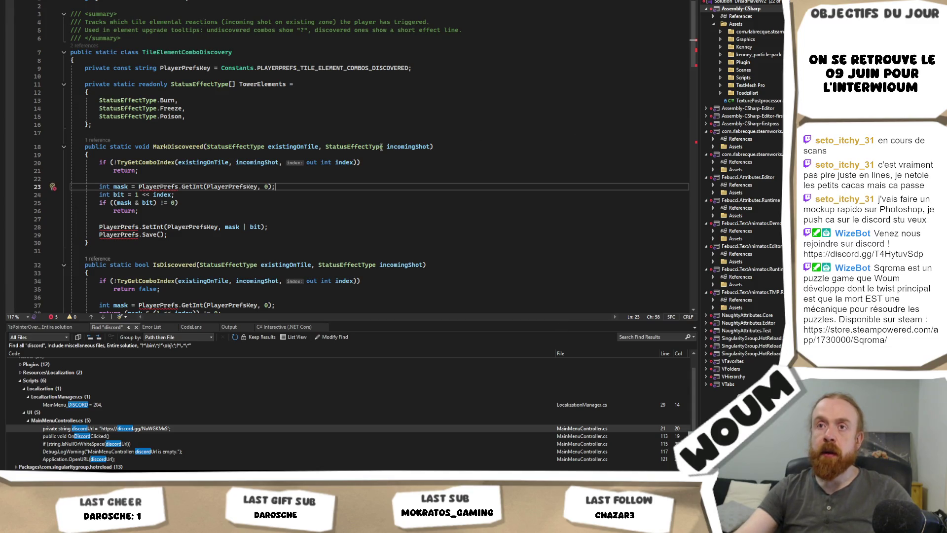
Add 'using UnityEngine;' to TileElementComboDiscovery so PlayerPrefs resolves, and save the script.
mouse_move(161, 186)
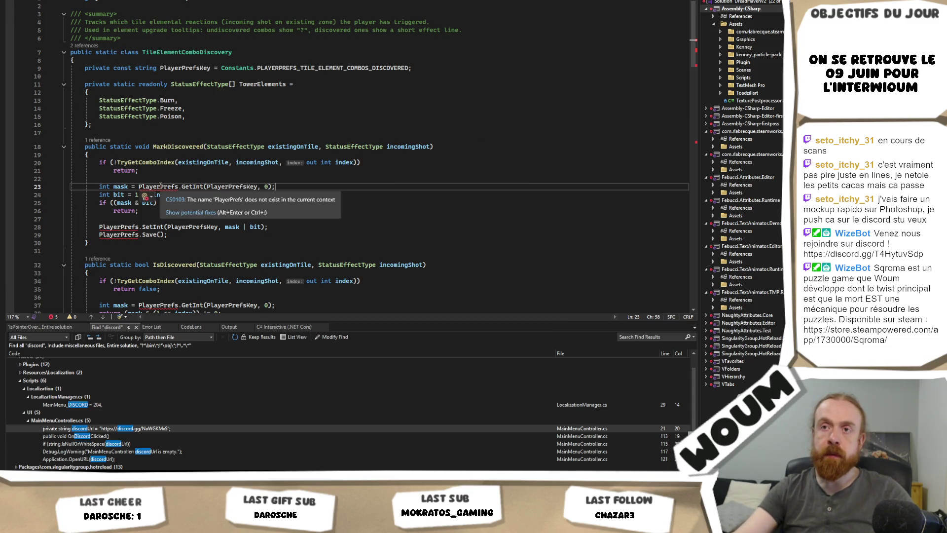
left_click(180, 211, "shift")
left_click(192, 187)
key("ctrl+period")
key("Return")
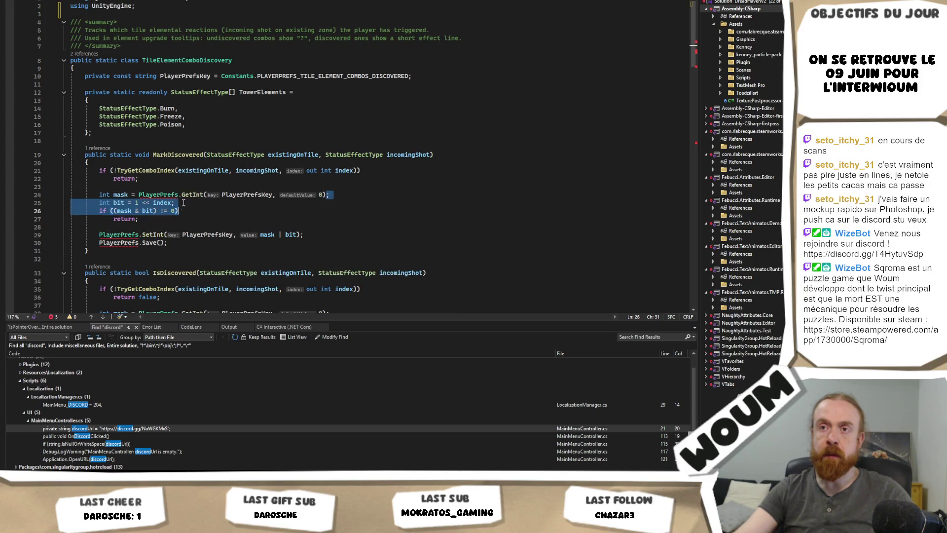
In Unity, clear the stale errors and open the remaining error at line 81.
key("alt+Tab")
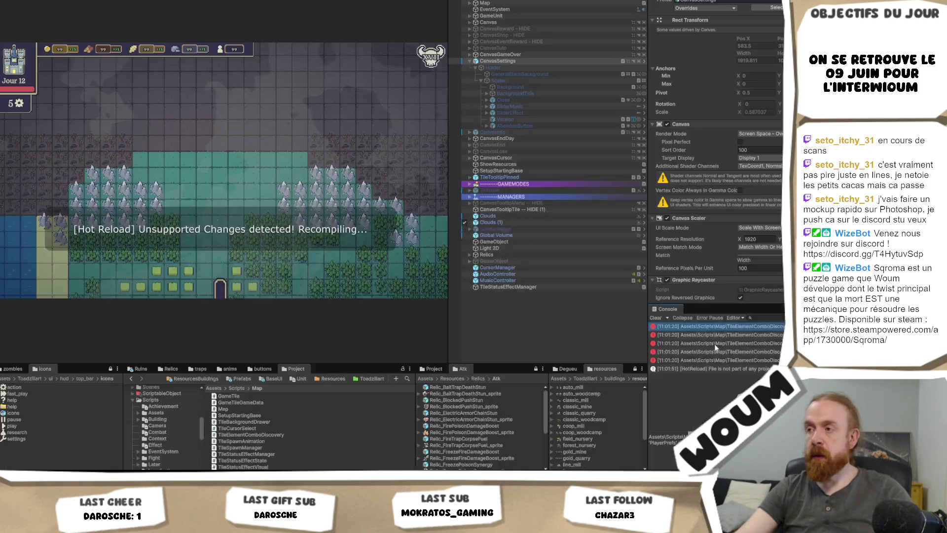
left_click(661, 318)
left_click(687, 327)
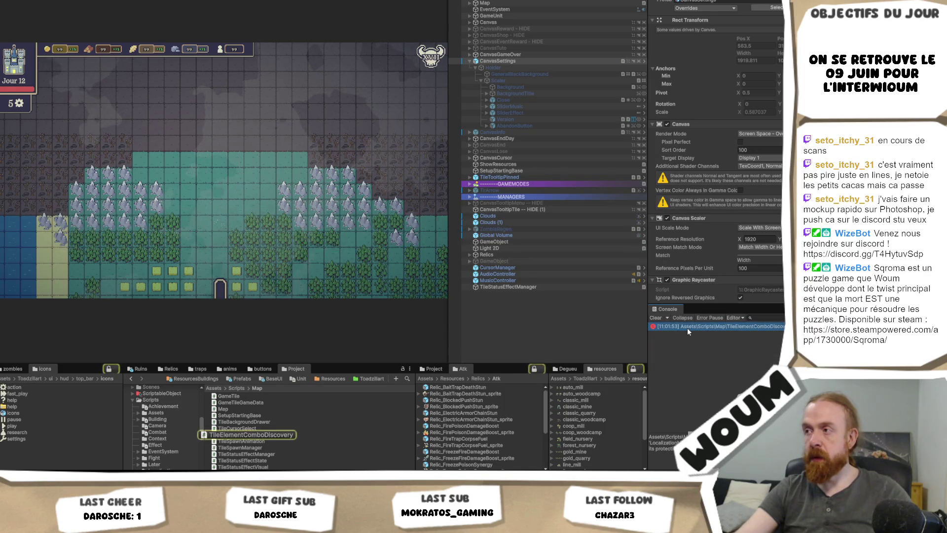
double_click(688, 327)
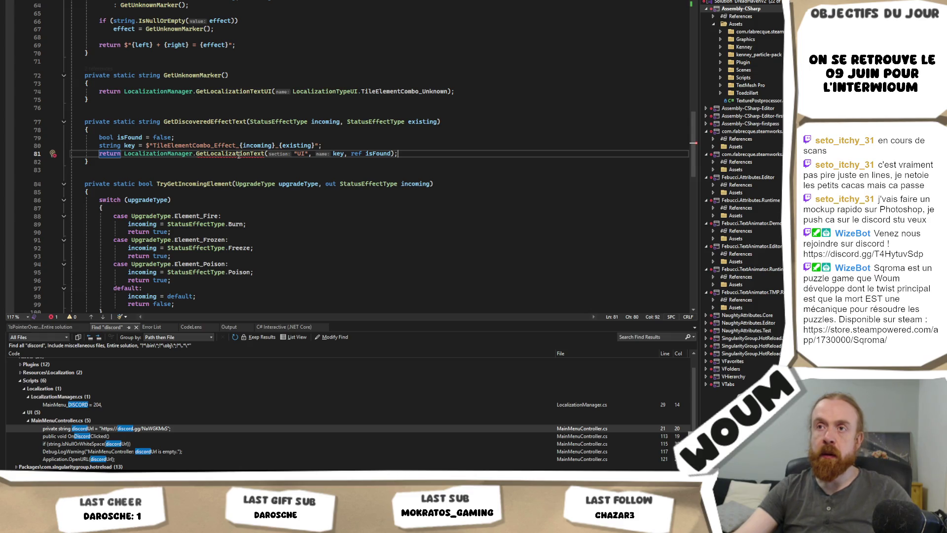
Inspect the CS0122 error on GetLocalizationText and undo the attempted rewrite of the call.
mouse_move(239, 155)
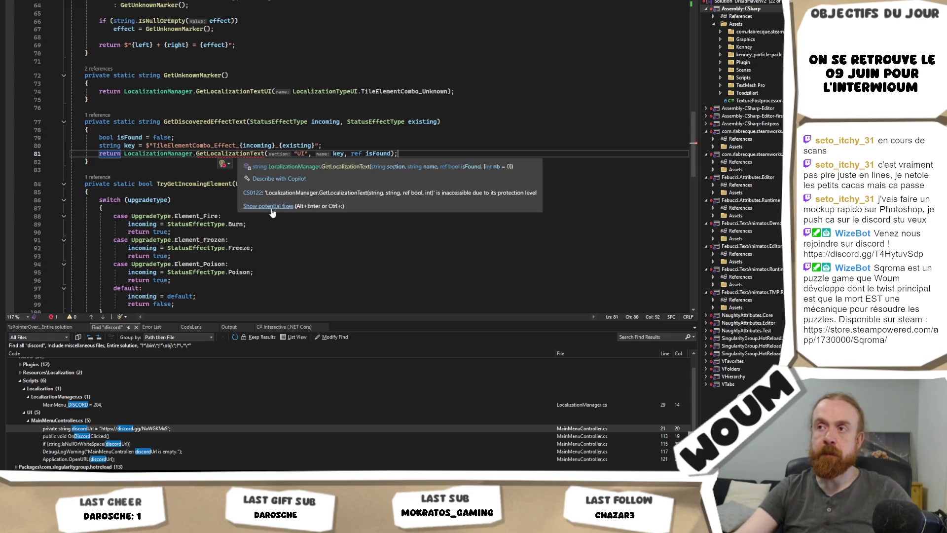
key("Up")
key("Up")
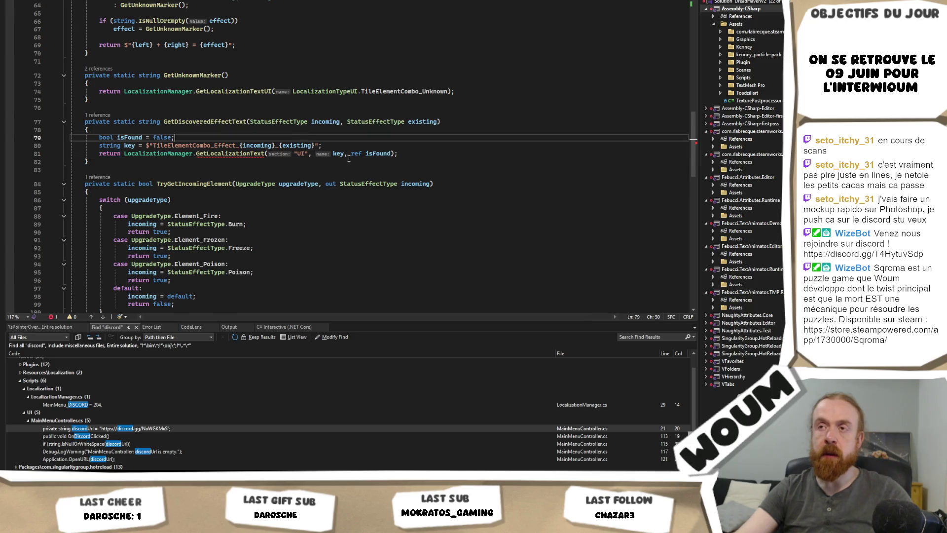
scroll(400, 203, "up", 2)
mouse_move(399, 204)
left_mouse_down()
mouse_move(148, 190)
mouse_move(196, 204)
left_mouse_up()
type("G")
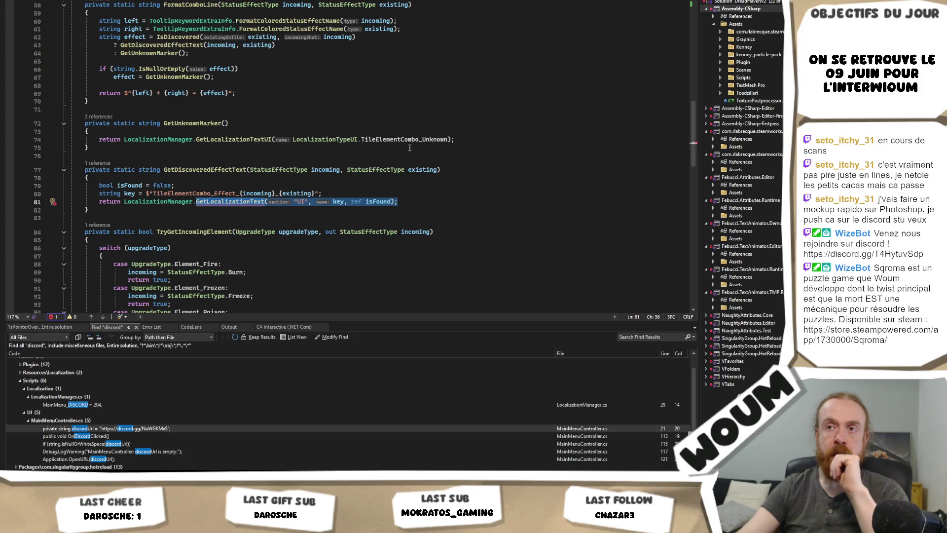
type("etLo")
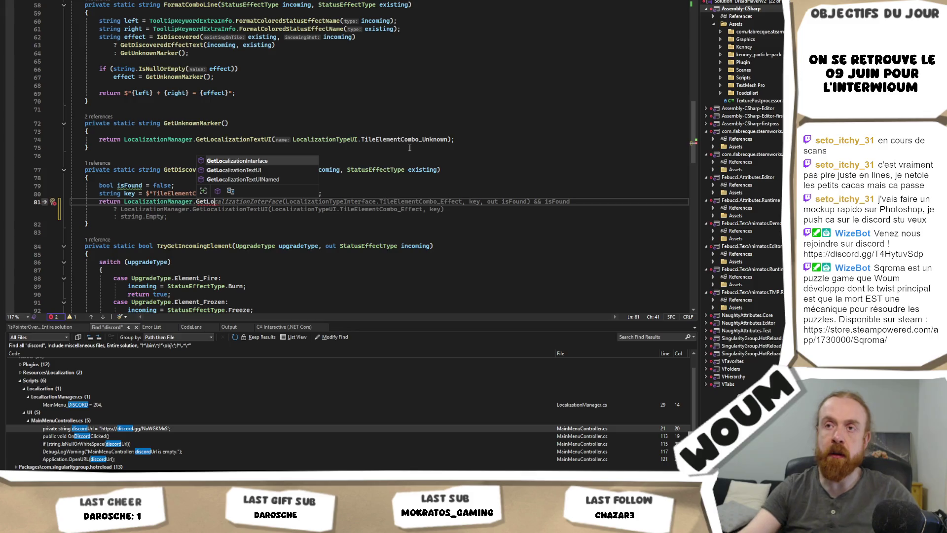
key("ctrl+z")
key("Up")
key("Up")
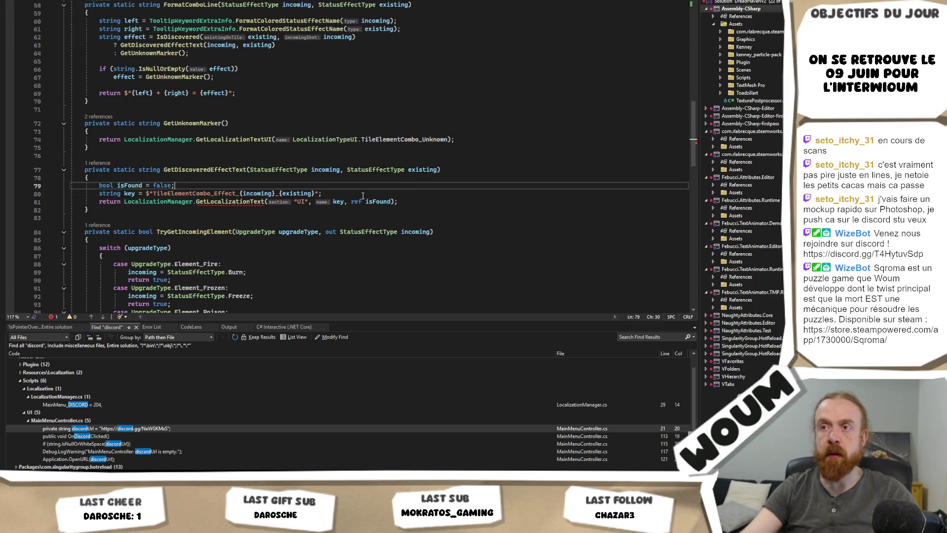
Search the whole solution for 'TileElementCombo_Effect_' to list its en.json and fr.json entries.
left_click(239, 193)
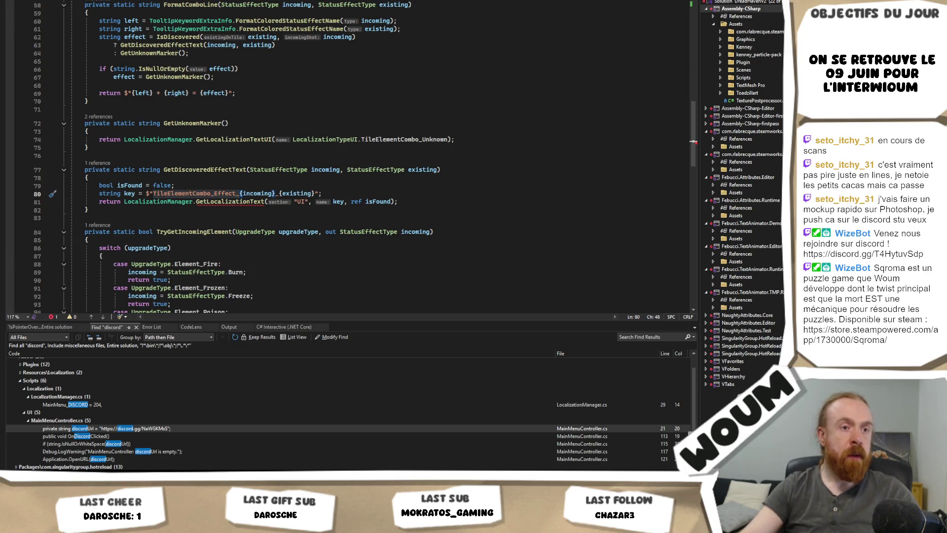
key("ctrl+shift+f")
key("Return")
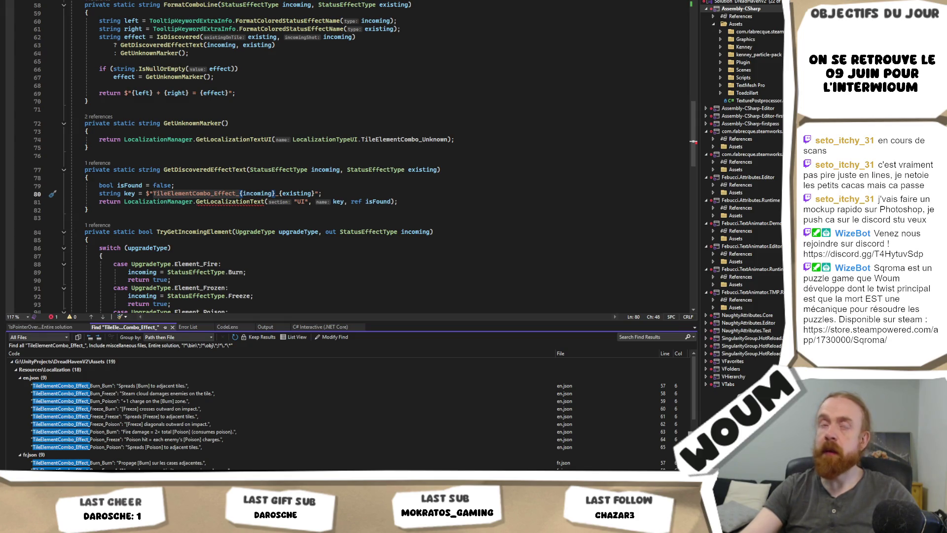
Watch Hot Reload apply the patches in Unity, then return to the Codecks Retours board.
key("alt+Tab")
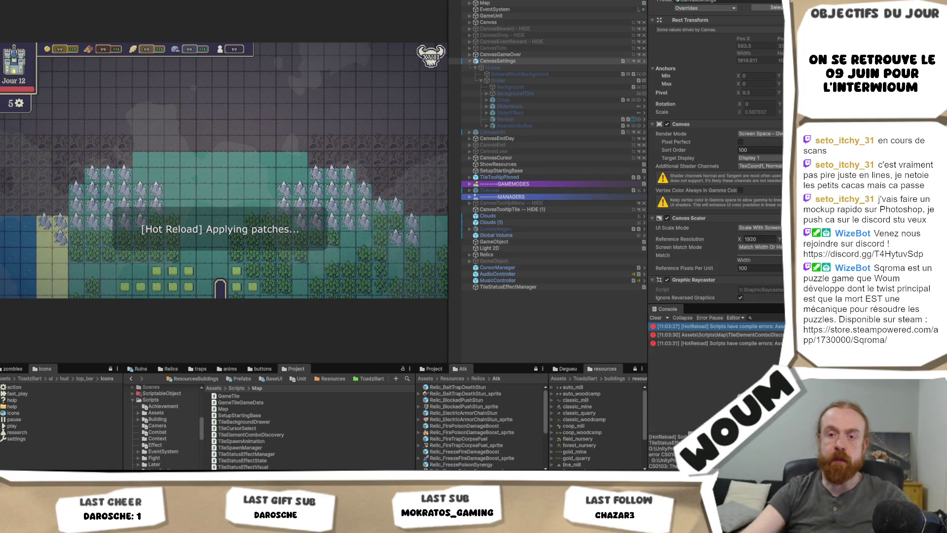
key("alt+Tab")
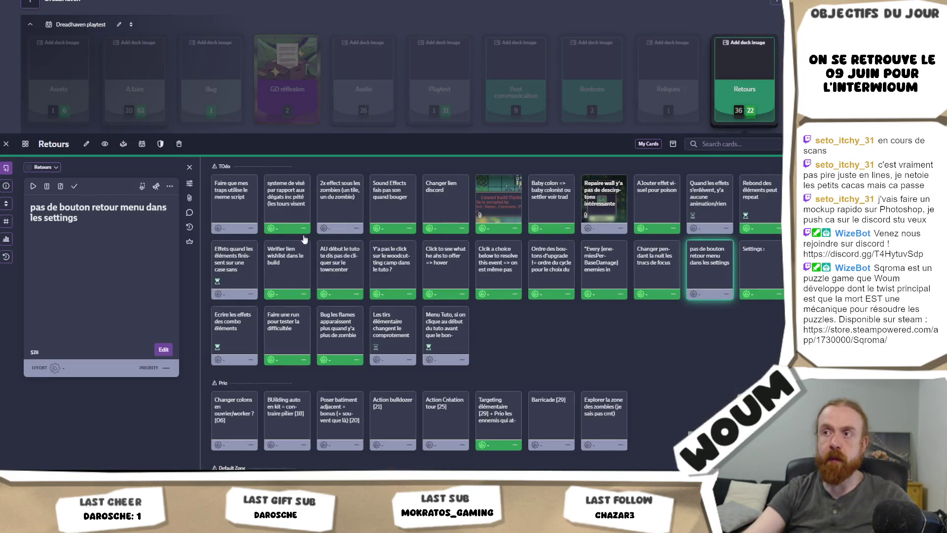